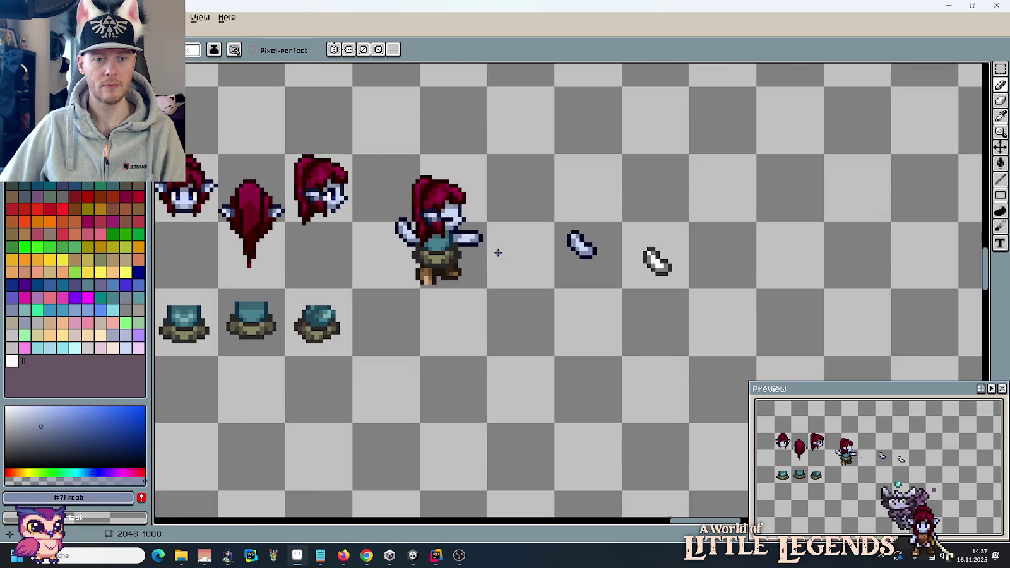
scroll(497, 253, "down", 1)
Step: Copy the arm sprite to its left, flip the copy horizontally, and deselect
scroll(497, 252, "up", 1)
scroll(497, 252, "up", 1)
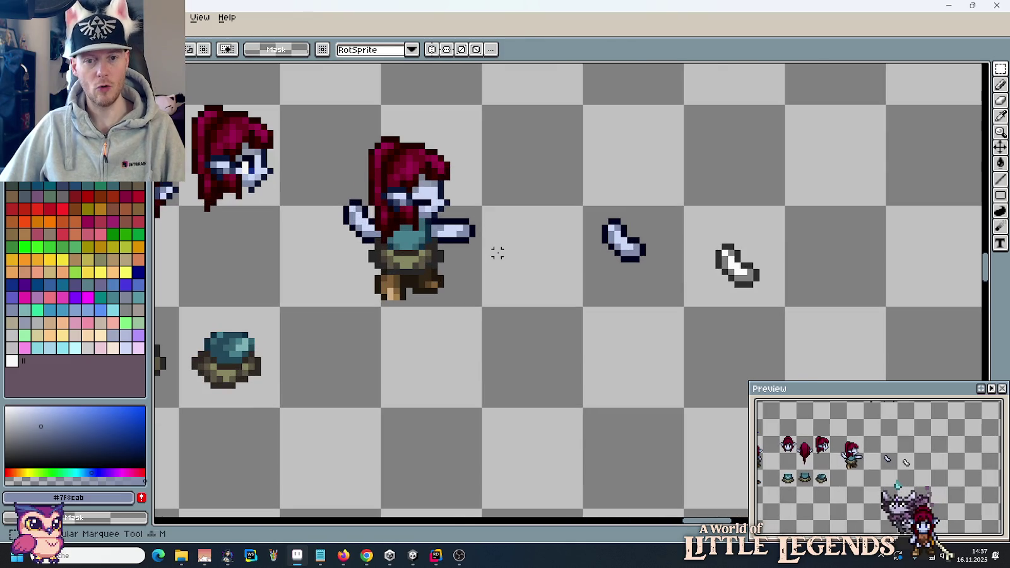
mouse_move(593, 210)
left_mouse_down()
mouse_move(661, 278)
mouse_move(576, 254)
left_mouse_up()
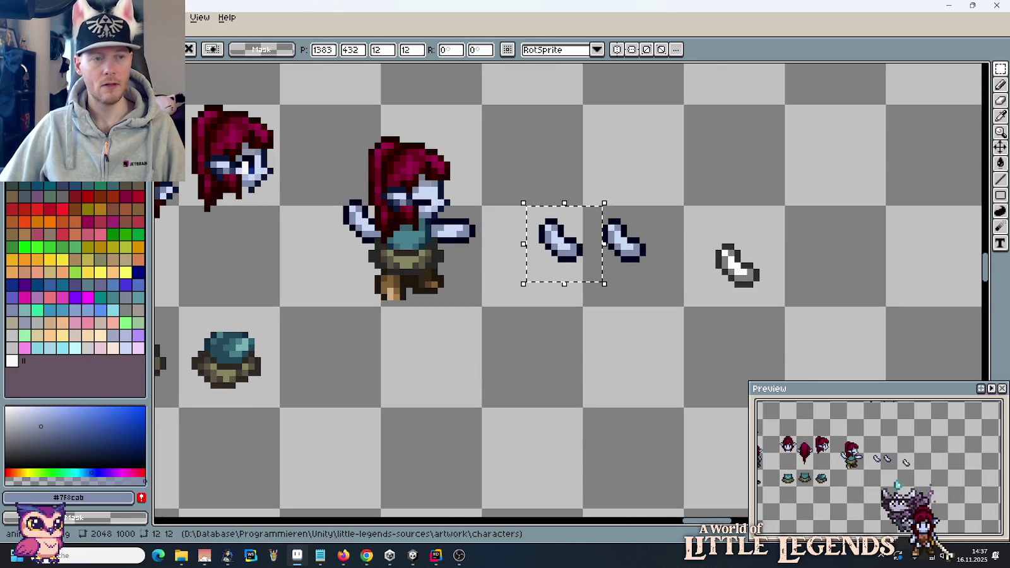
left_click(38, 18)
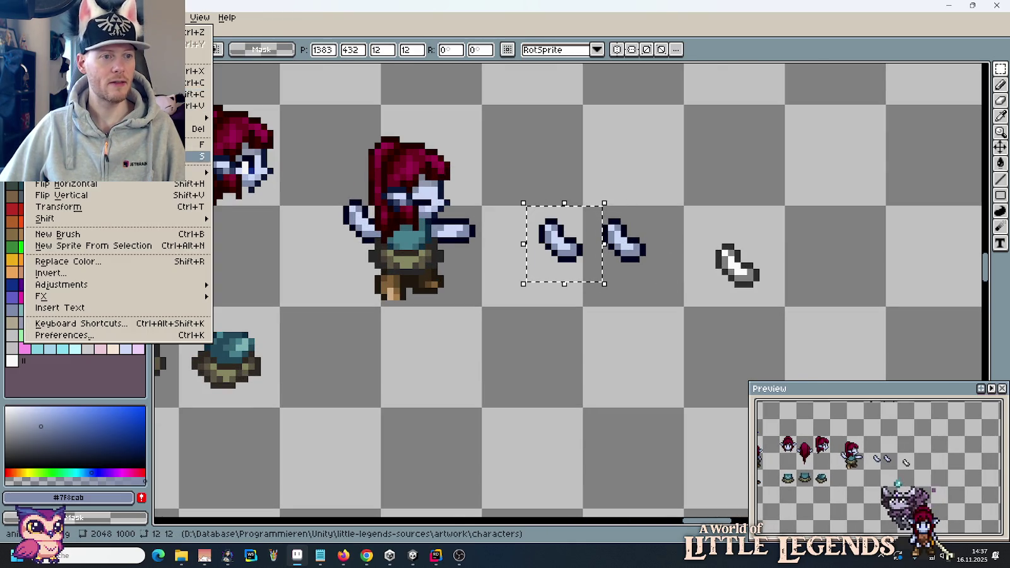
left_click(63, 184)
left_click(616, 352)
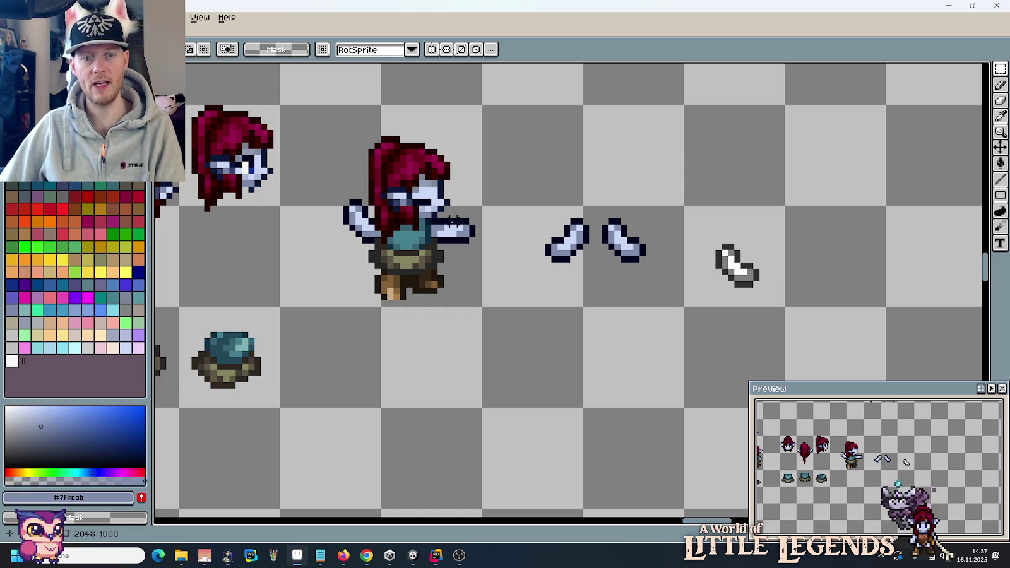
left_click_drag(699, 233, 789, 314)
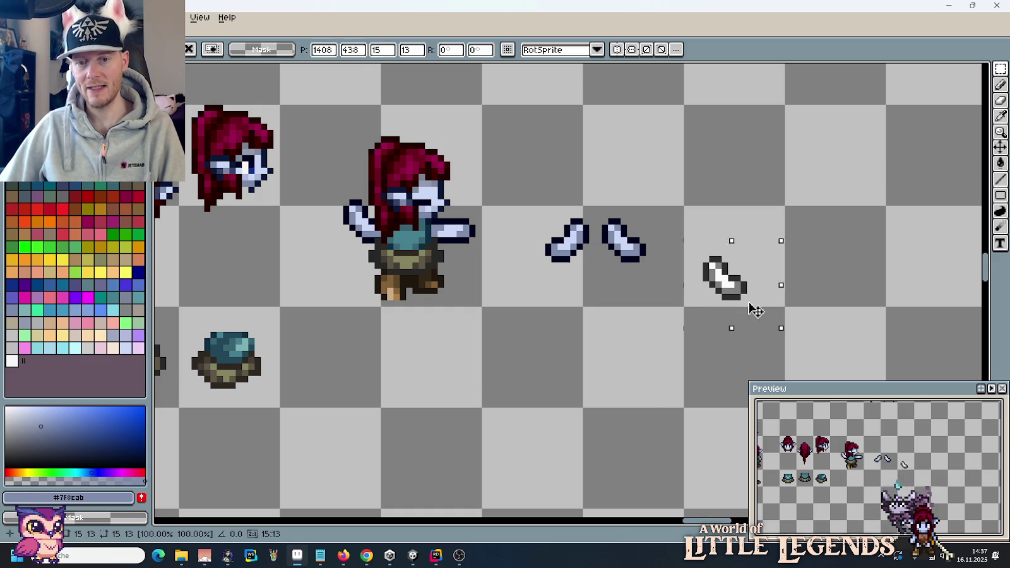
Step: Move the right arm down-left, then duplicate the central character with its arms to the right
left_click_drag(772, 280, 671, 369)
mouse_move(521, 189)
left_mouse_down()
mouse_move(576, 257)
mouse_move(808, 258)
left_mouse_up()
mouse_move(332, 119)
left_mouse_down()
mouse_move(446, 346)
mouse_move(413, 323)
mouse_move(717, 331)
left_mouse_up()
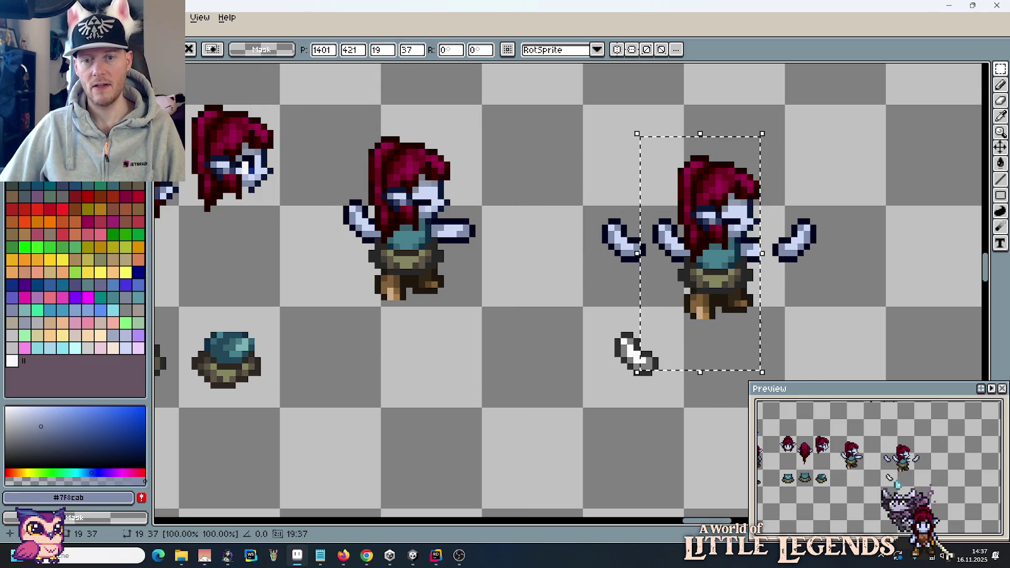
left_click(773, 248)
Step: Shift the duplicate character about 20 px right, deselect it, and zoom out over the sheet
scroll(774, 248, "up", 3)
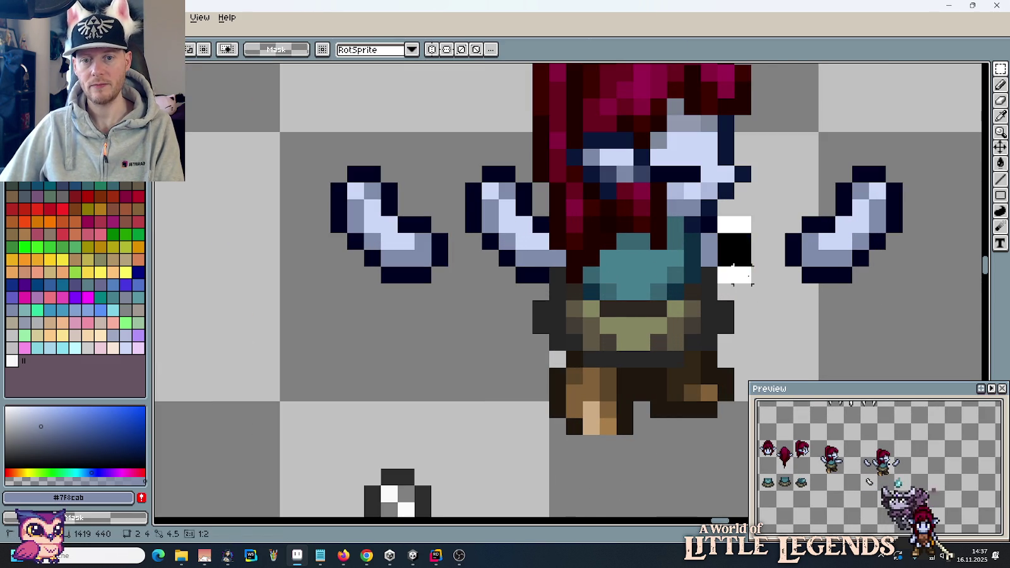
scroll(692, 241, "down", 3)
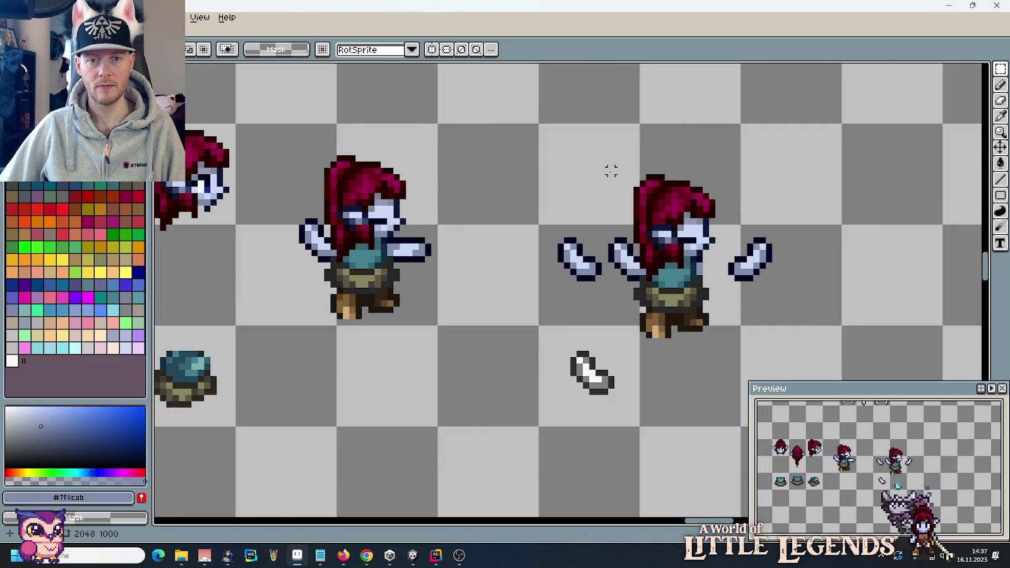
mouse_move(606, 159)
left_mouse_down()
mouse_move(718, 346)
mouse_move(721, 318)
mouse_move(743, 319)
left_mouse_up()
left_click(825, 303)
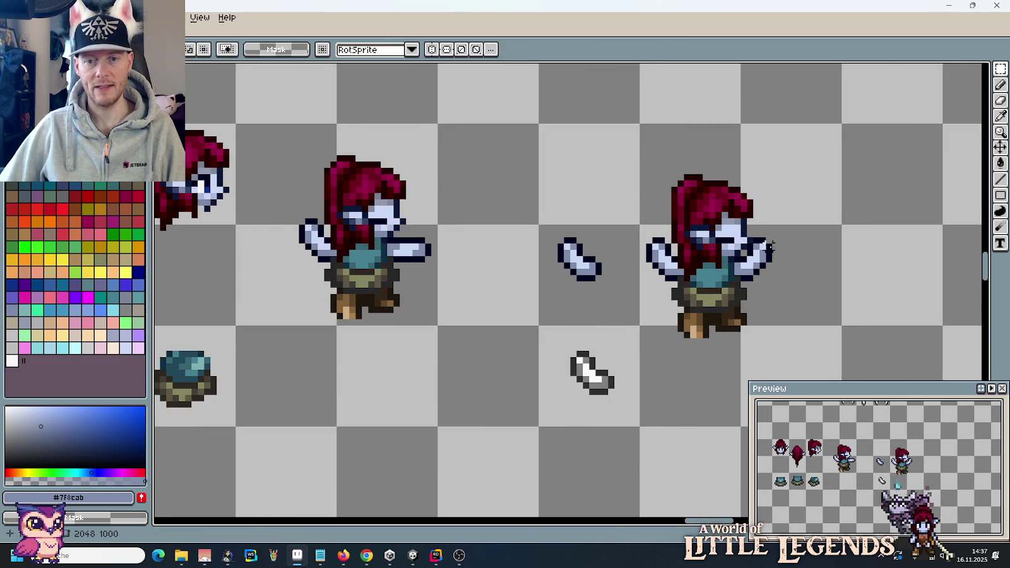
scroll(769, 246, "up", 1)
scroll(651, 214, "up", 1)
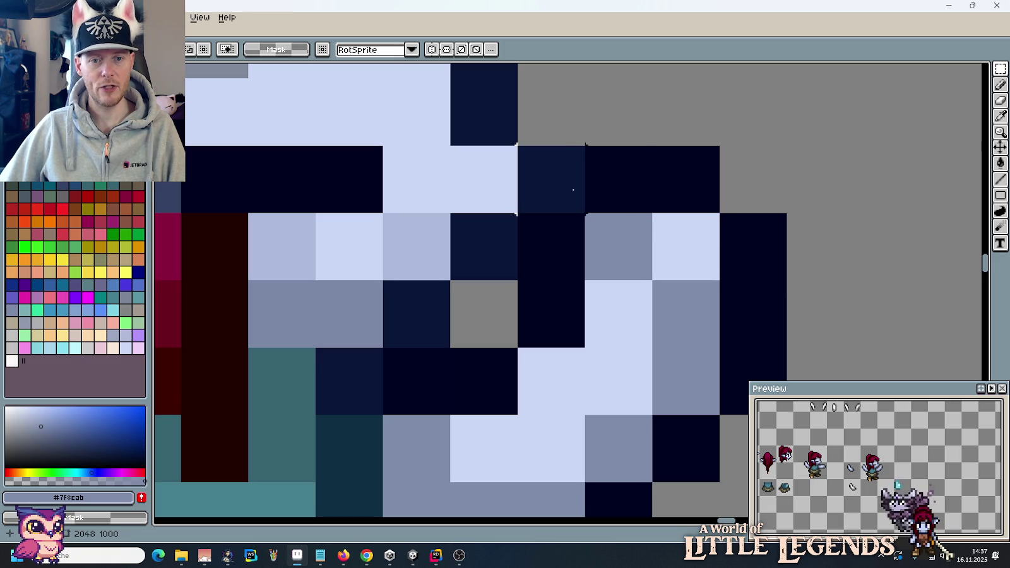
scroll(599, 203, "down", 1)
scroll(637, 236, "down", 1)
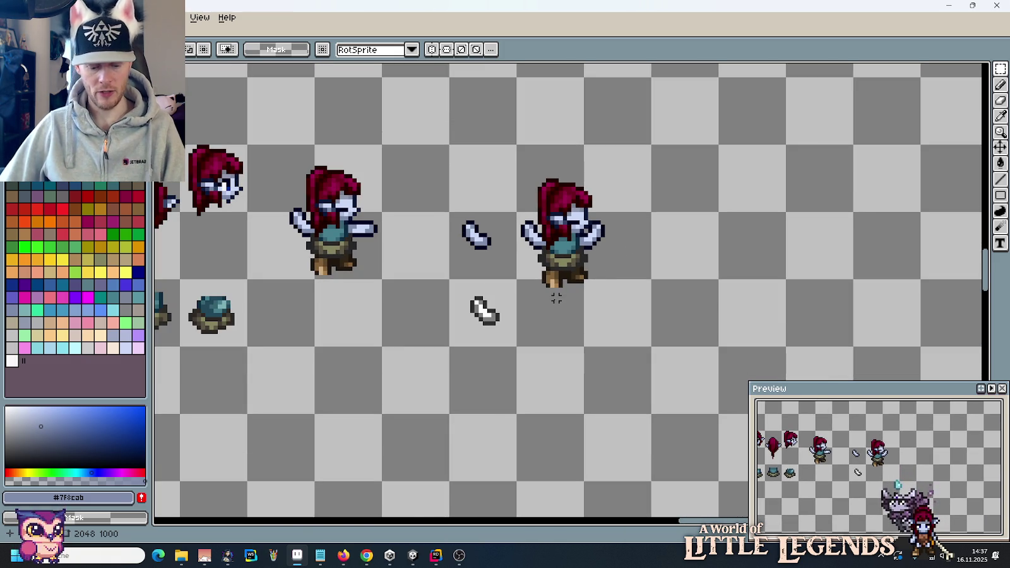
scroll(555, 296, "down", 1)
scroll(593, 296, "down", 1)
left_click_drag(364, 223, 480, 252)
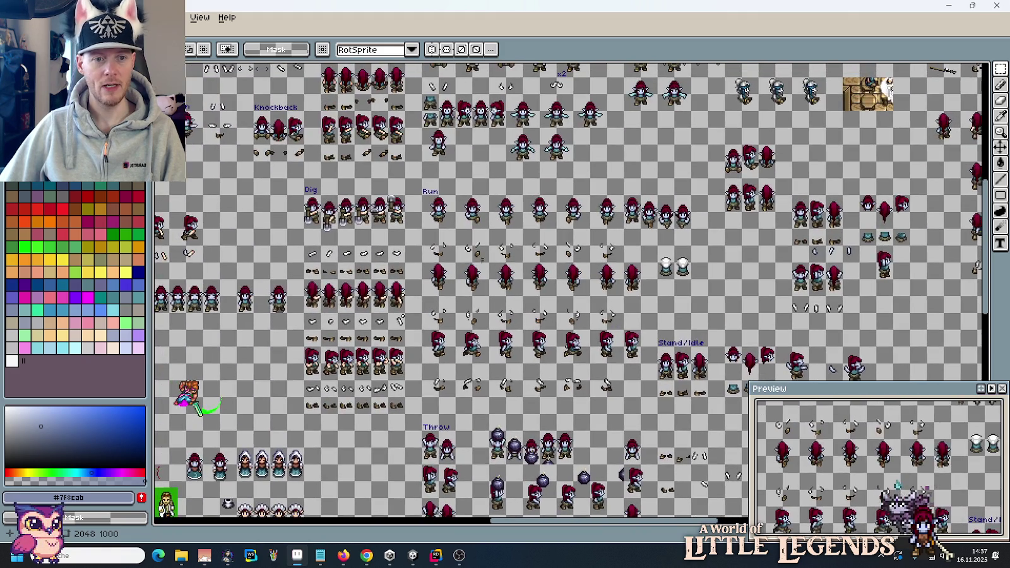
Step: Select the two brown pieces under Knockback, flip the copy vertically, and deselect
mouse_move(335, 198)
left_mouse_down()
mouse_move(418, 216)
mouse_move(505, 253)
left_mouse_up()
left_click_drag(373, 216, 456, 246)
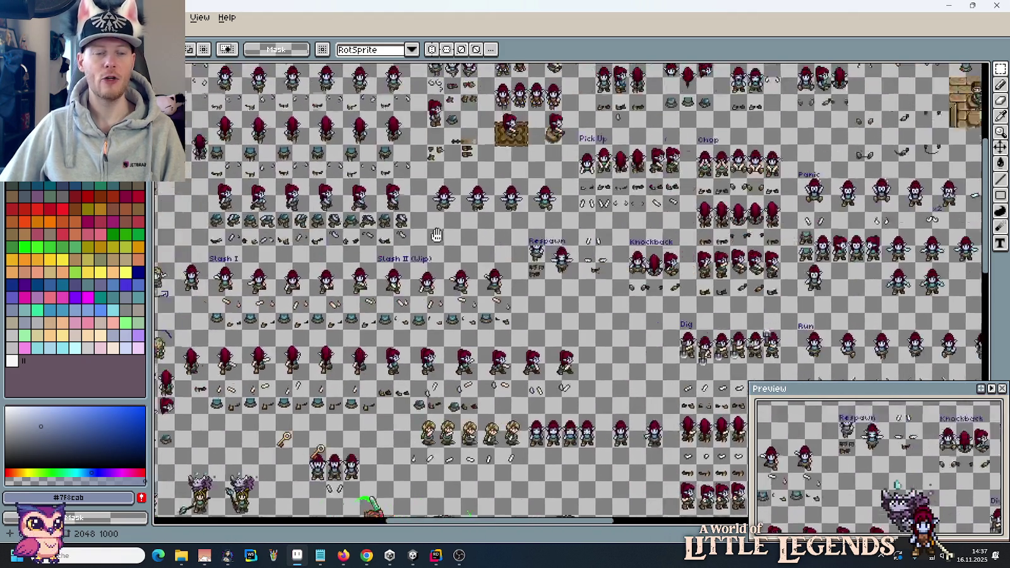
scroll(556, 266, "down", 1)
scroll(556, 265, "up", 3)
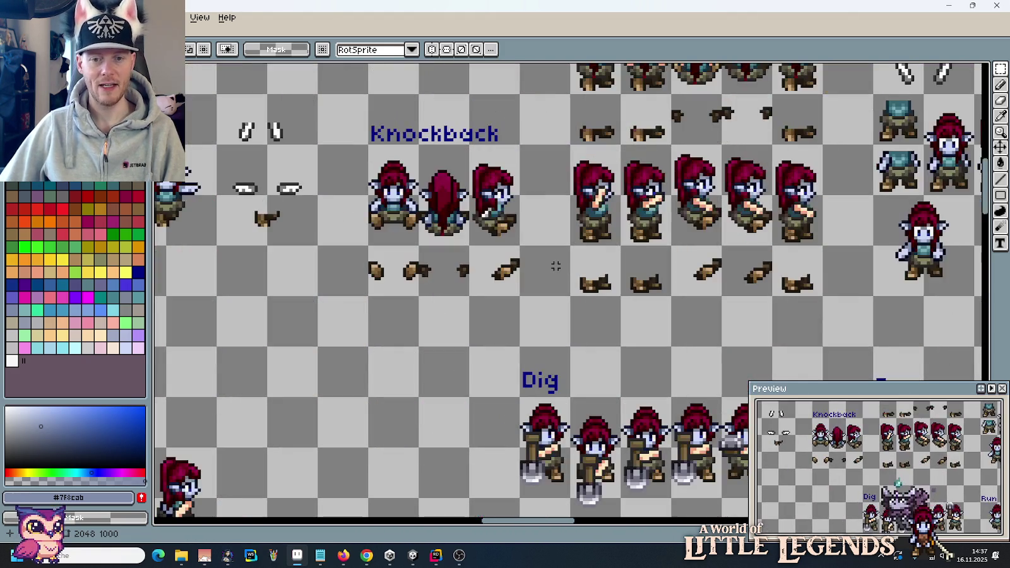
scroll(556, 266, "down", 3)
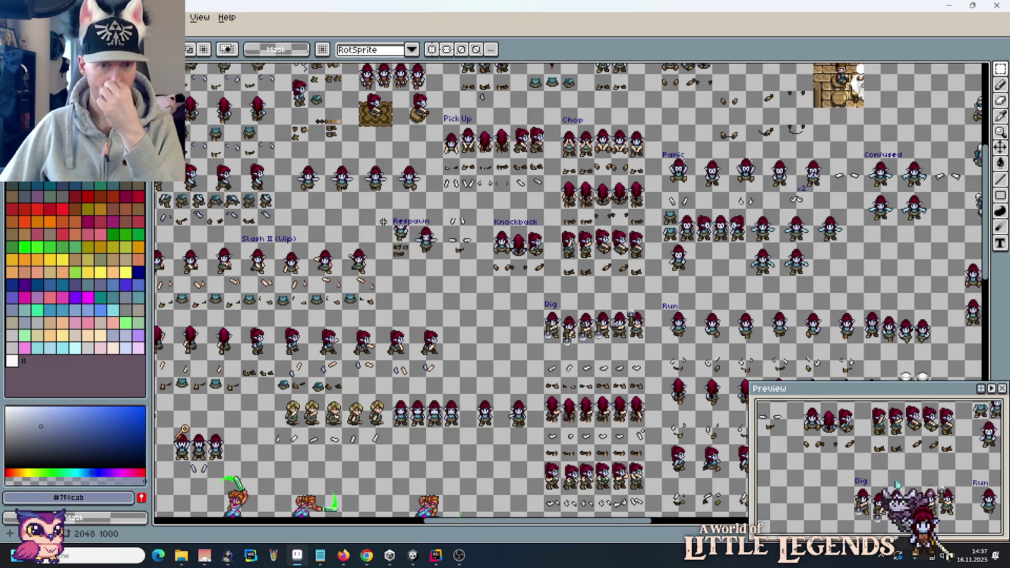
scroll(486, 262, "up", 3)
left_click_drag(509, 252, 561, 303)
scroll(519, 279, "down", 2)
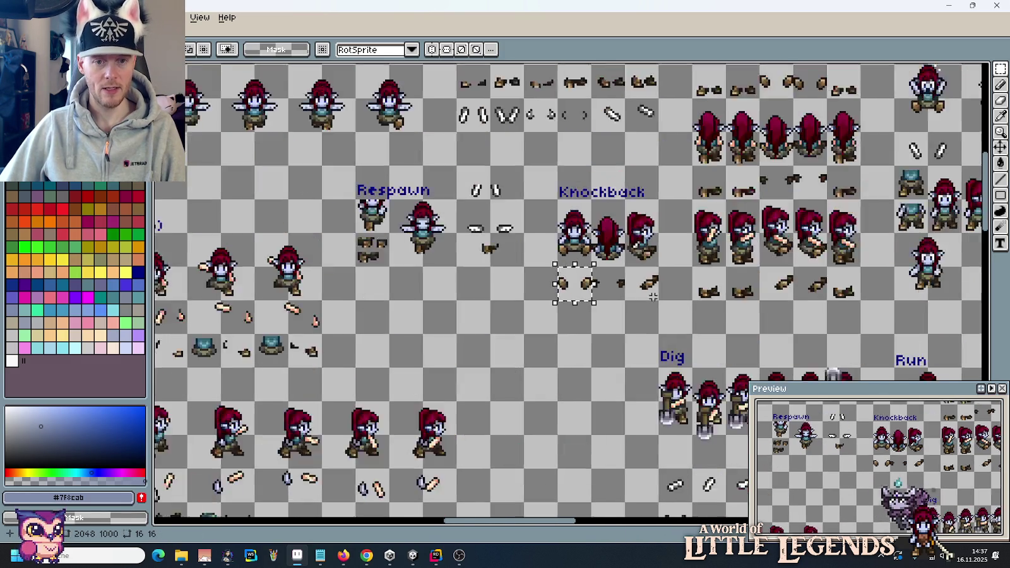
scroll(568, 281, "down", 1)
scroll(351, 216, "up", 1)
scroll(352, 216, "down", 1)
scroll(379, 279, "up", 3)
scroll(401, 254, "up", 1)
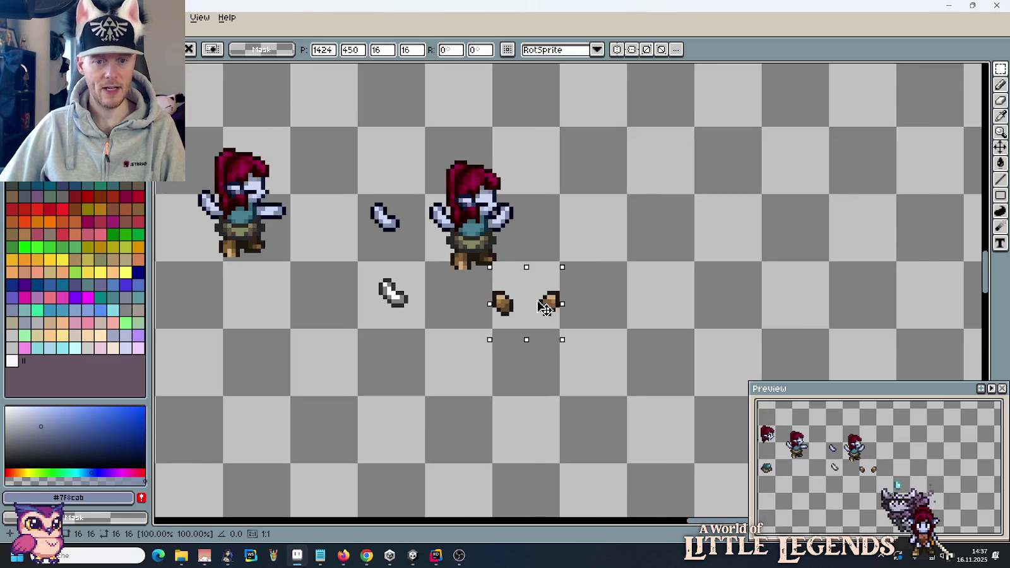
left_click(35, 17)
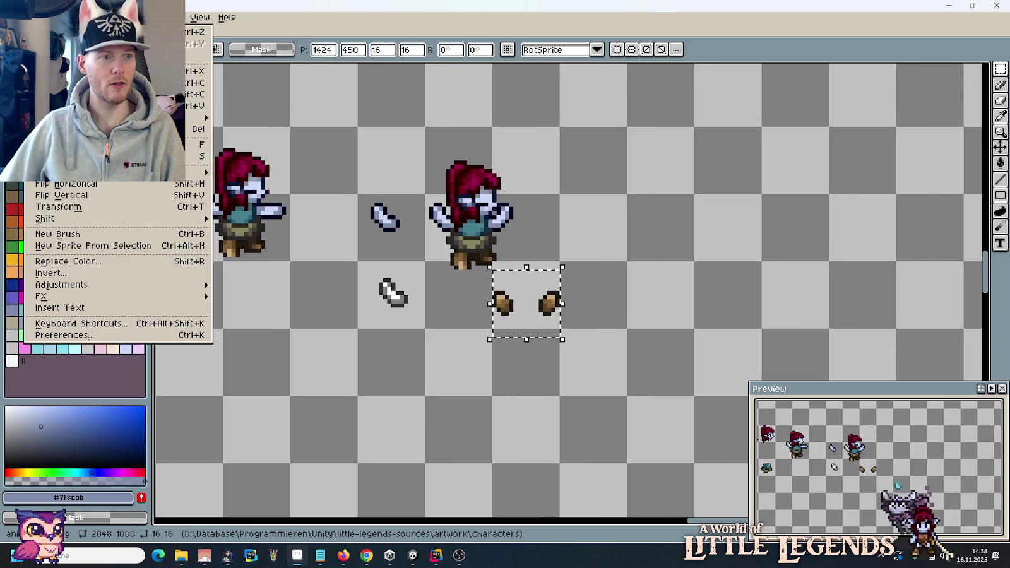
left_click(106, 198)
left_click(685, 297)
Step: Pan across the sheet past Slash I, Slash II and Respawn toward the lower rows
scroll(685, 297, "down", 3)
left_click_drag(221, 101, 383, 217)
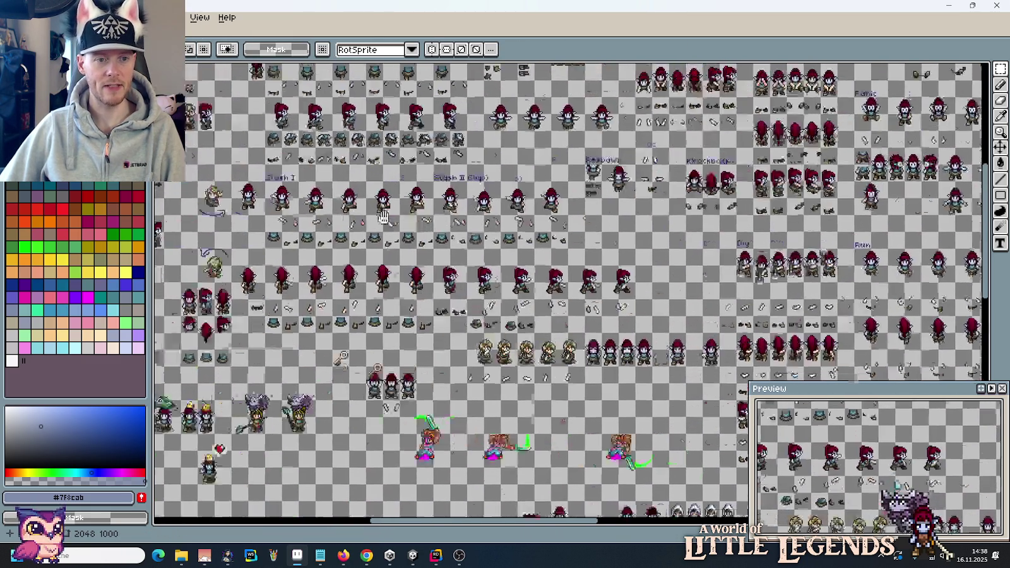
scroll(310, 241, "up", 2)
scroll(310, 241, "up", 1)
scroll(311, 242, "up", 1)
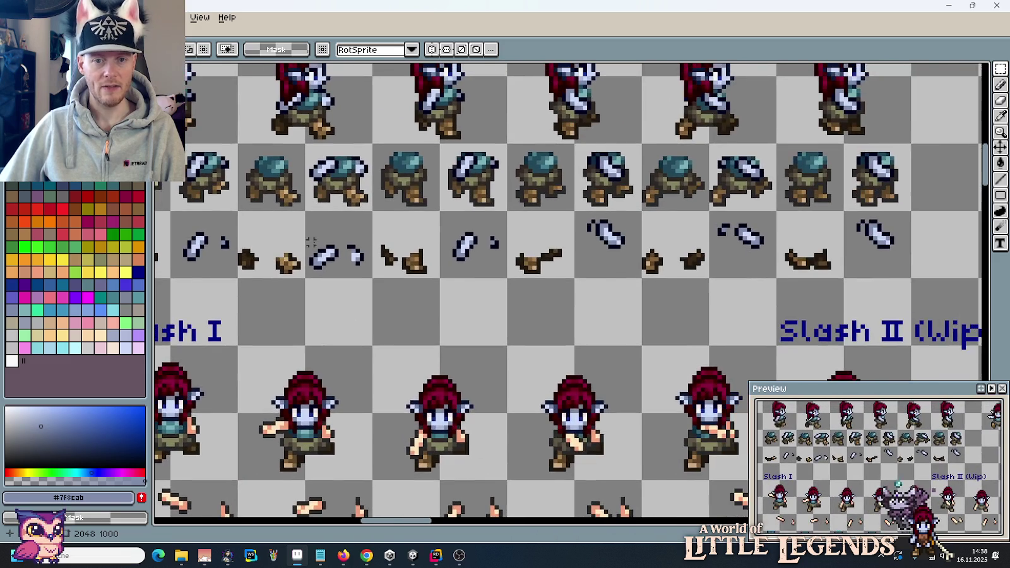
scroll(311, 242, "down", 1)
left_click_drag(311, 242, 514, 303)
mouse_move(334, 189)
left_mouse_down()
mouse_move(277, 278)
mouse_move(277, 102)
left_mouse_up()
scroll(277, 278, "down", 1)
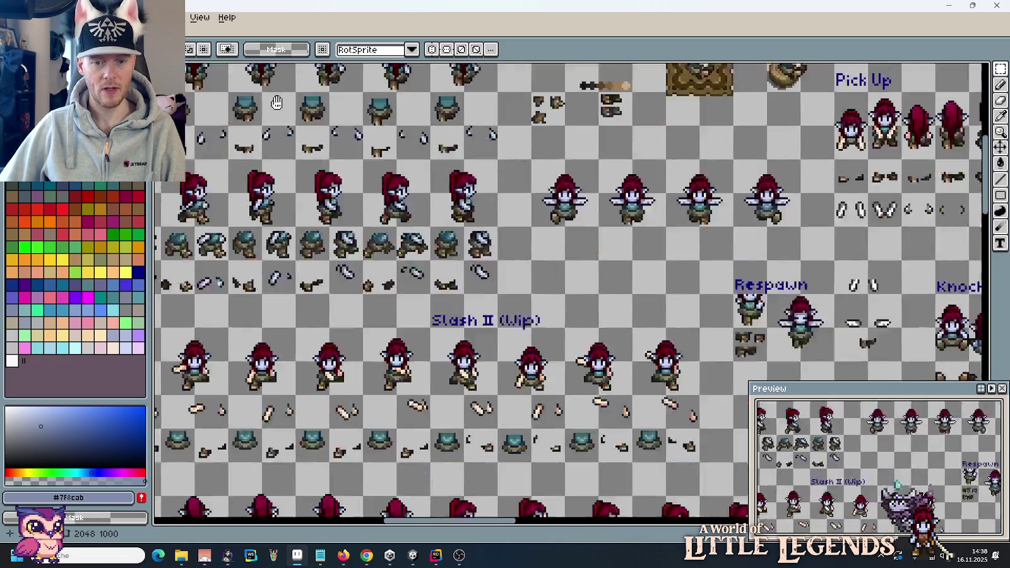
left_click_drag(404, 303, 278, 114)
mouse_move(493, 265)
left_mouse_down()
mouse_move(601, 230)
mouse_move(514, 282)
left_mouse_up()
scroll(514, 282, "up", 2)
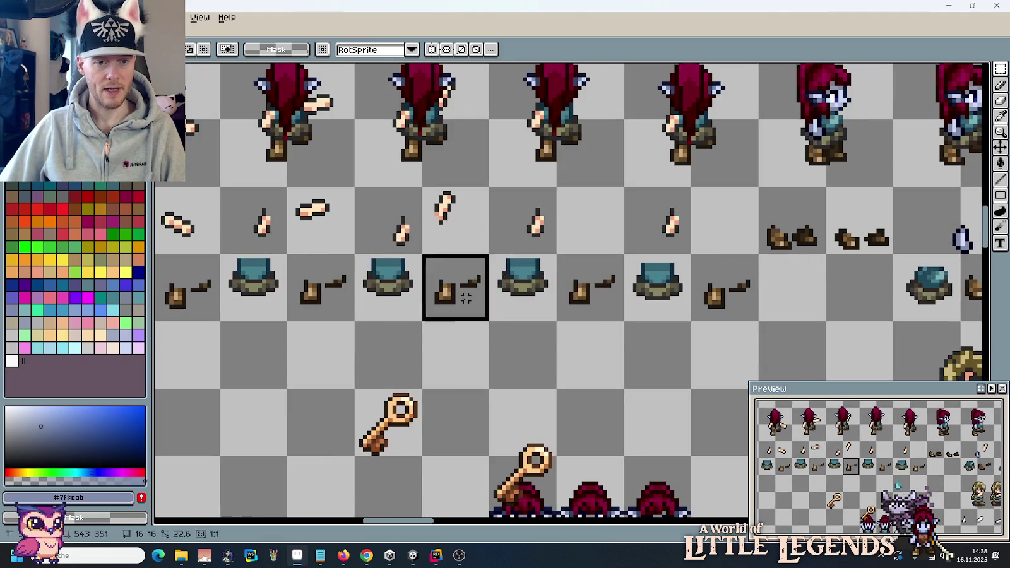
scroll(442, 284, "down", 1)
scroll(414, 271, "down", 1)
scroll(417, 266, "down", 1)
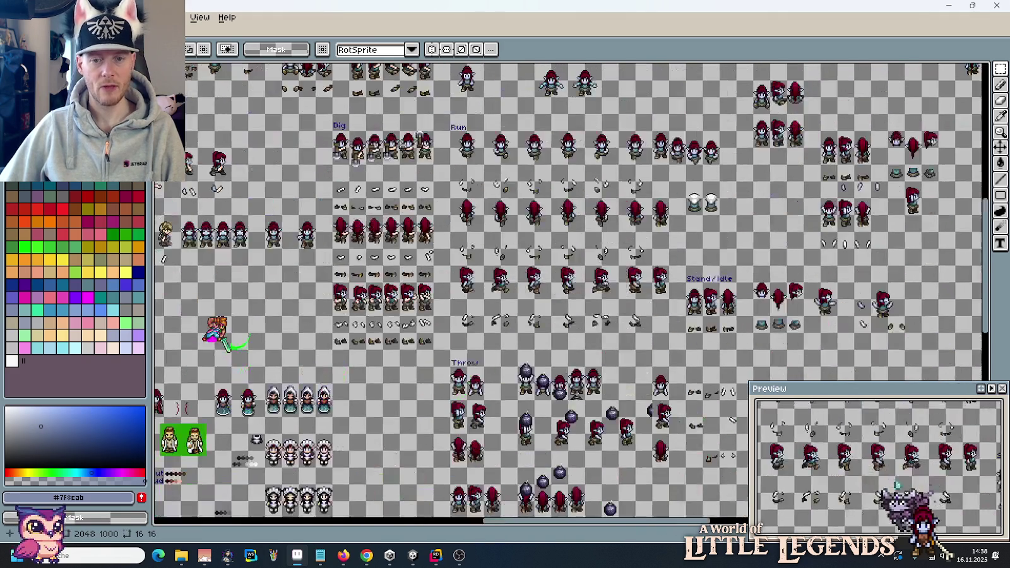
Step: Paste the copied brown piece and line, moving it up and to the right
scroll(579, 291, "up", 3)
scroll(573, 288, "up", 1)
scroll(588, 220, "up", 1)
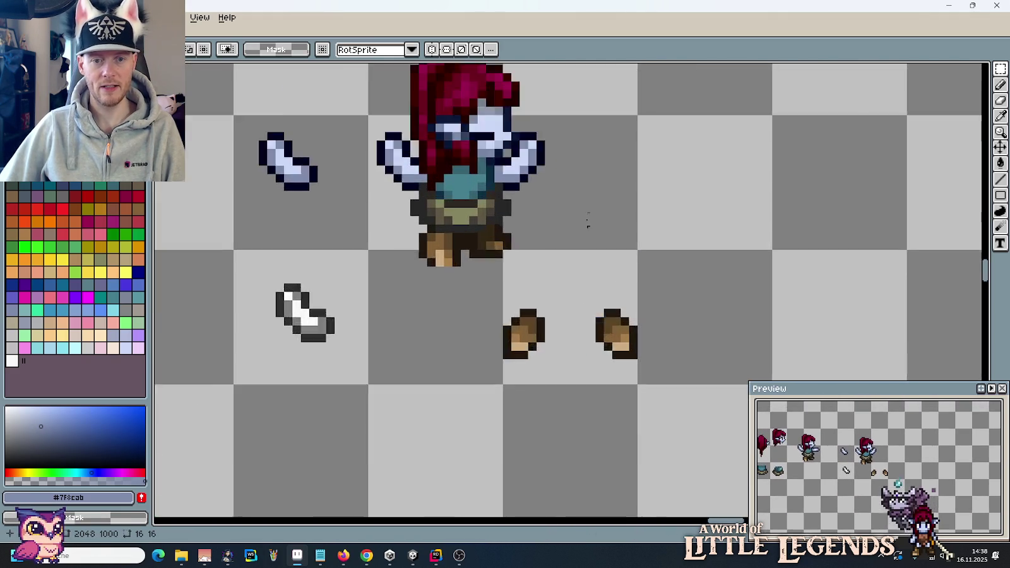
scroll(588, 220, "up", 1)
key("ctrl+v")
left_click_drag(604, 273, 740, 195)
left_click_drag(689, 252, 740, 248)
left_click(643, 231)
Step: Drag a copy of the brown piece just below the original and commit it
scroll(647, 230, "down", 2)
scroll(654, 232, "up", 2)
scroll(679, 218, "down", 2)
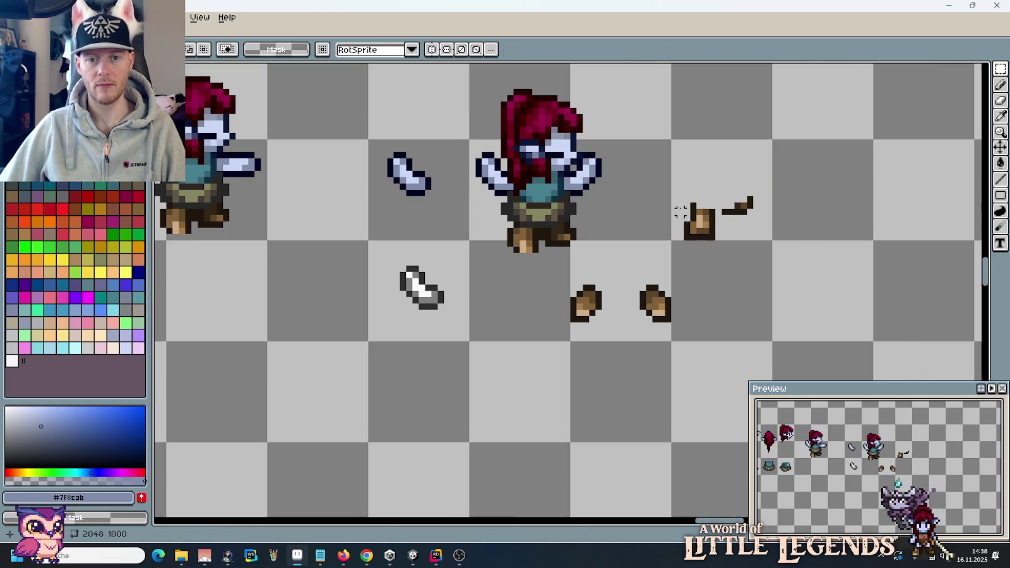
mouse_move(670, 182)
left_mouse_down()
mouse_move(728, 261)
mouse_move(732, 308)
left_mouse_up()
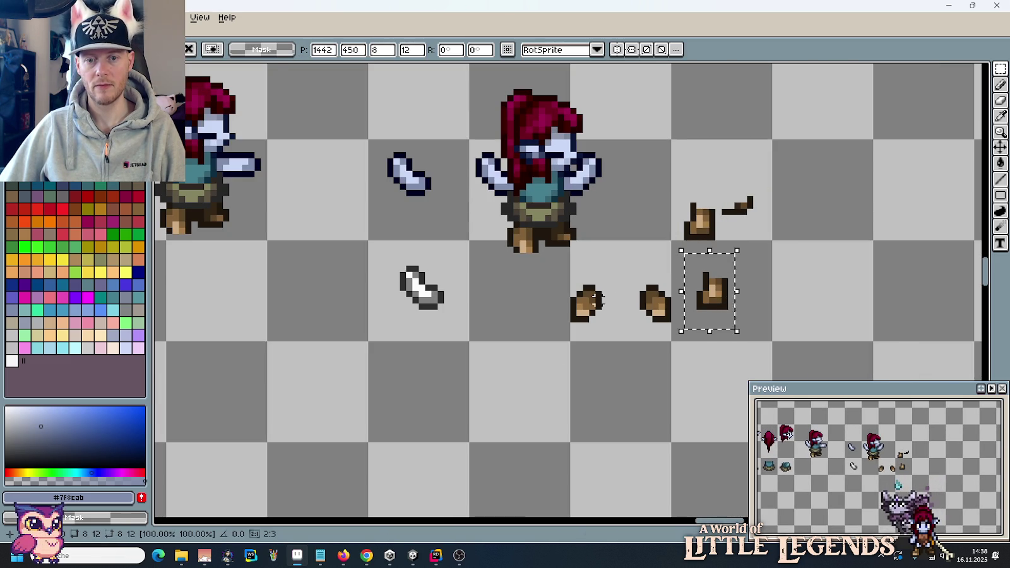
left_click(581, 300)
scroll(652, 299, "up", 3)
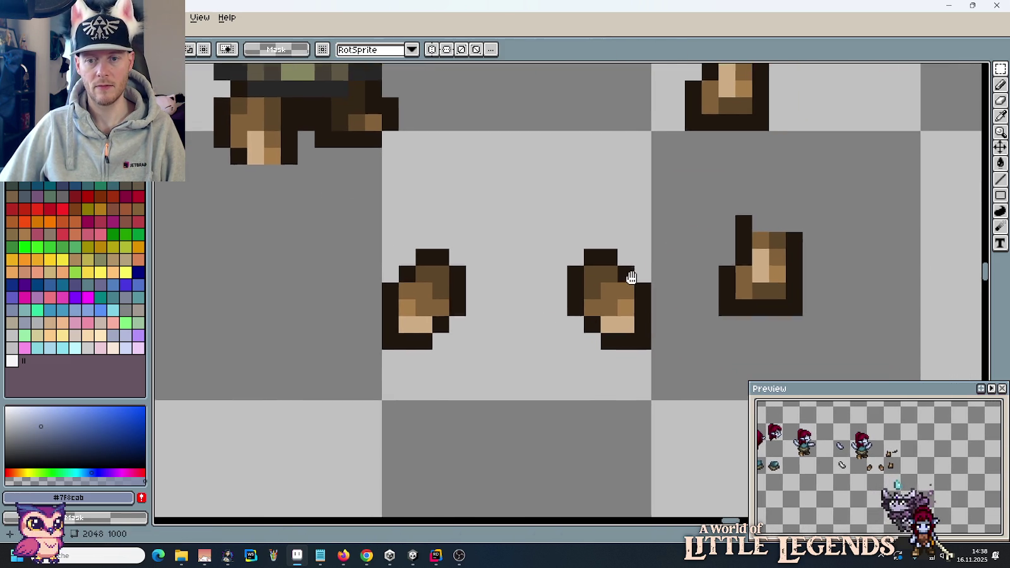
left_click_drag(652, 274, 541, 248)
Step: Copy the left brown piece over to the right side
key("i")
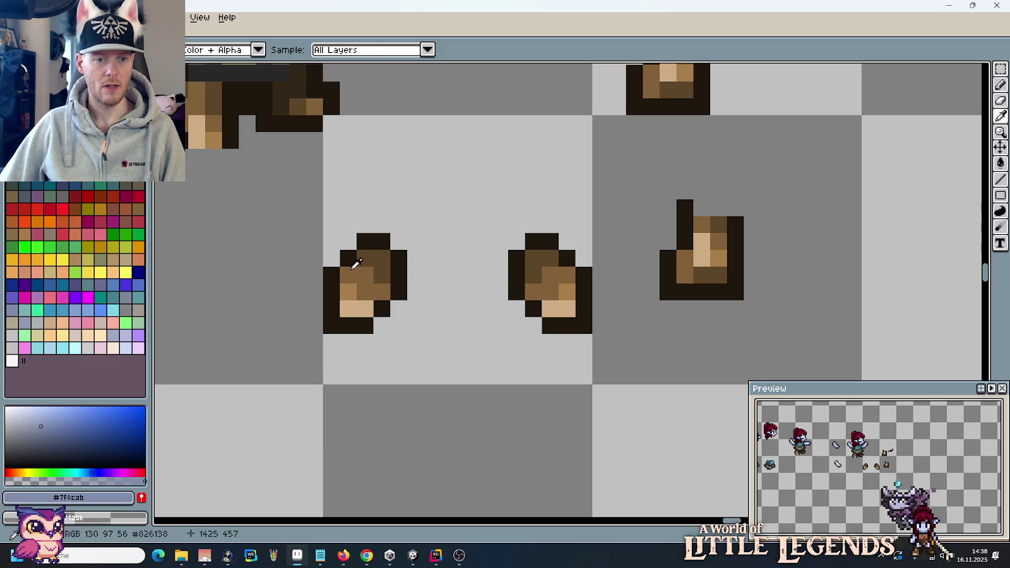
key("m")
left_click_drag(338, 218, 418, 341)
left_click_drag(373, 313, 874, 315)
left_click(766, 289)
Step: Reshade the right piece with light tan, dark brown and mid brown pixels
key("i")
left_click_drag(766, 289, 648, 261)
left_click(719, 289)
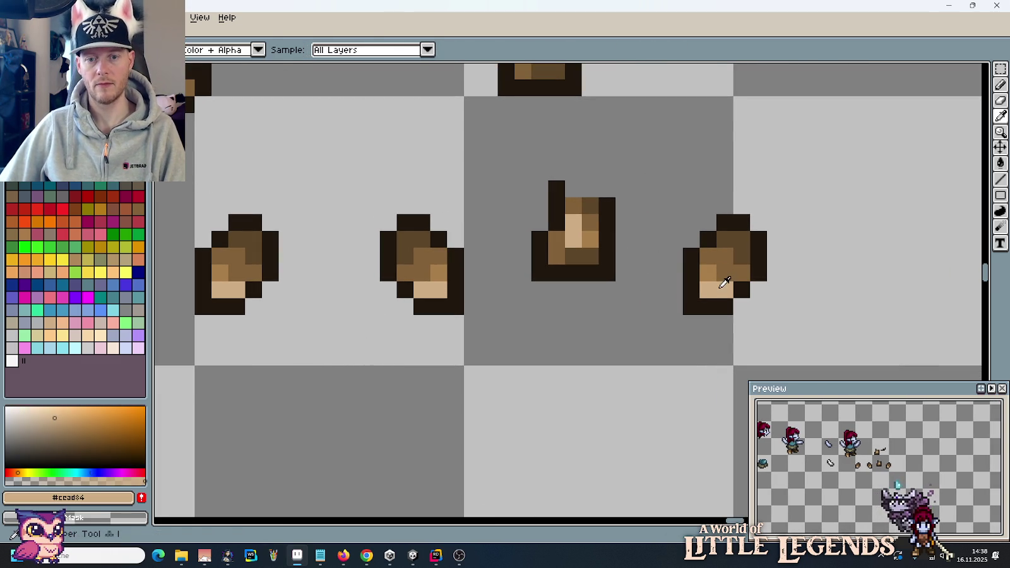
key("b")
left_click(726, 239)
key("i")
left_click(741, 256)
key("b")
left_click_drag(708, 272, 724, 290)
key("i")
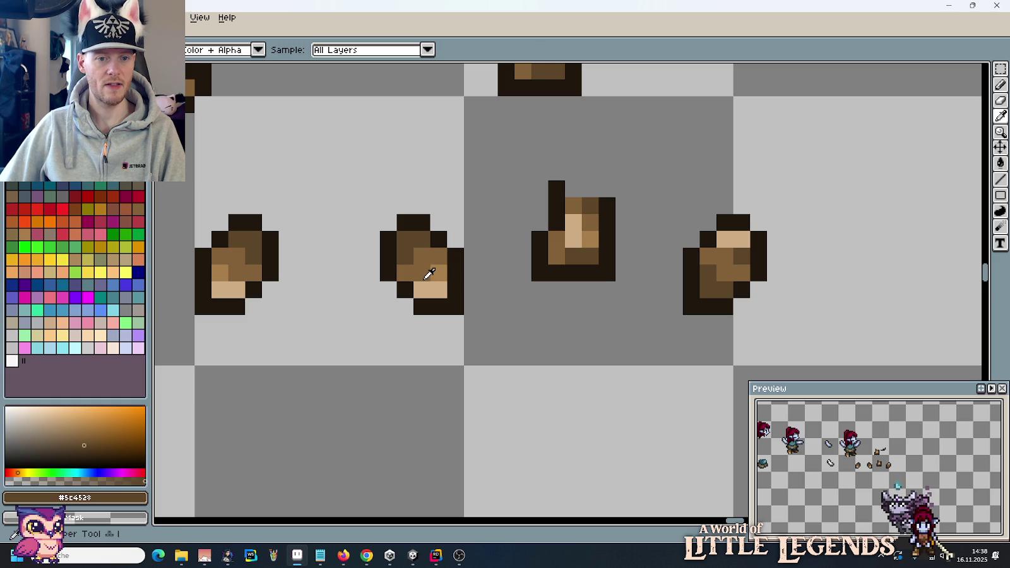
left_click(424, 275)
key("b")
left_click(732, 259)
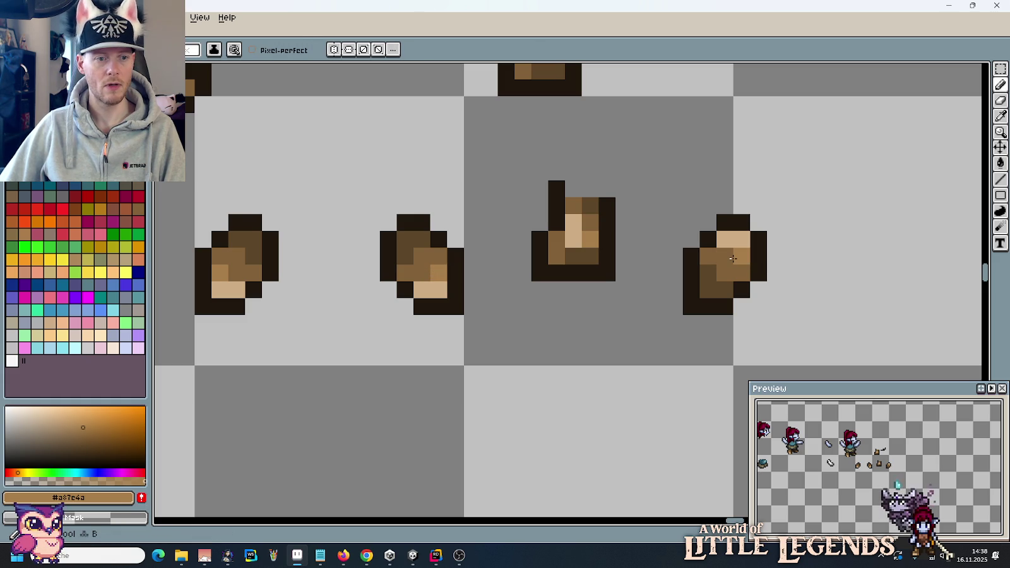
Step: Move the rightmost loose boot piece up-left onto the upper boot
scroll(823, 283, "down", 3)
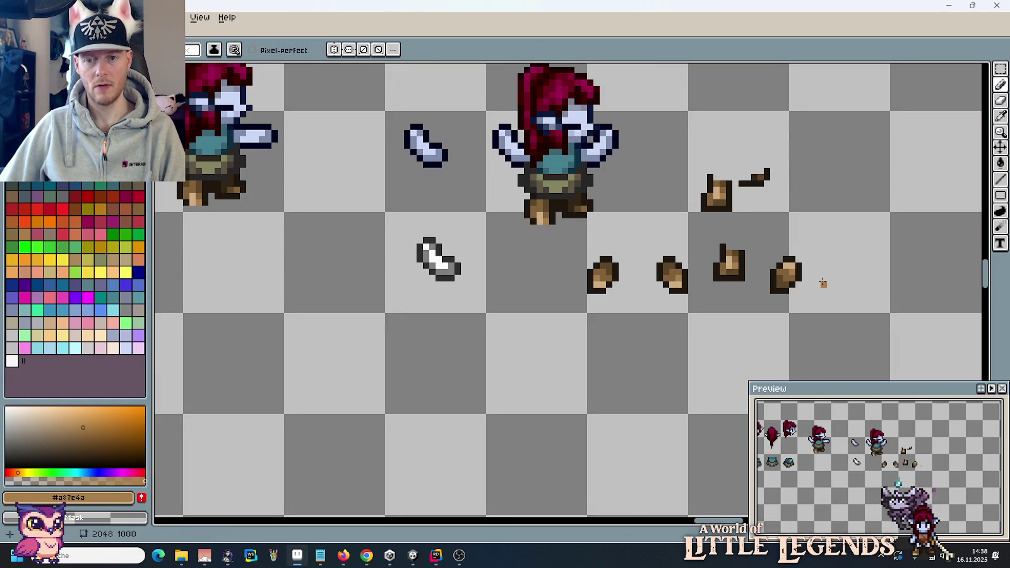
scroll(823, 282, "up", 2)
left_click_drag(796, 282, 805, 324)
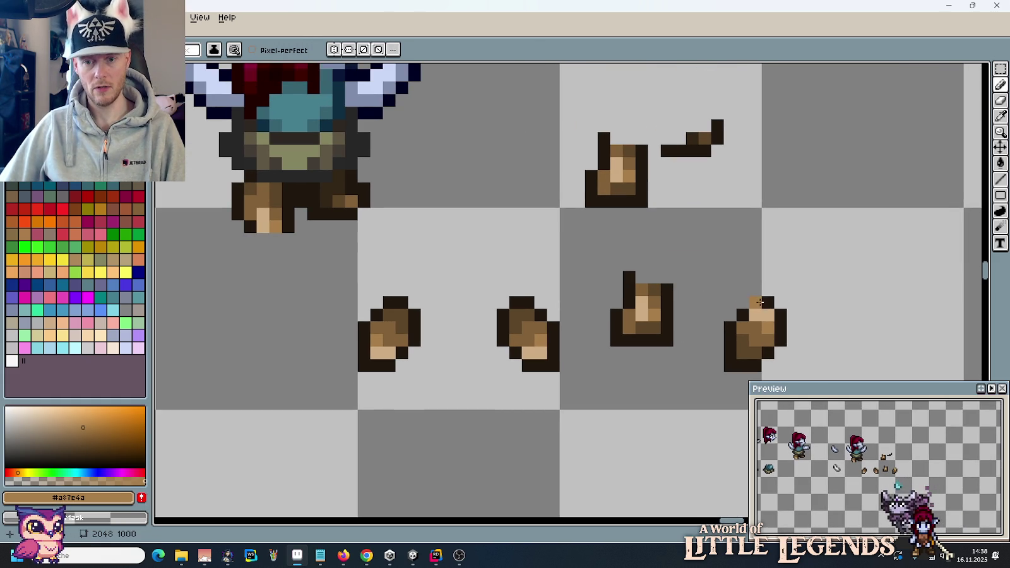
key("m")
mouse_move(720, 281)
left_mouse_down()
mouse_move(811, 375)
mouse_move(643, 198)
left_mouse_up()
left_click(753, 236)
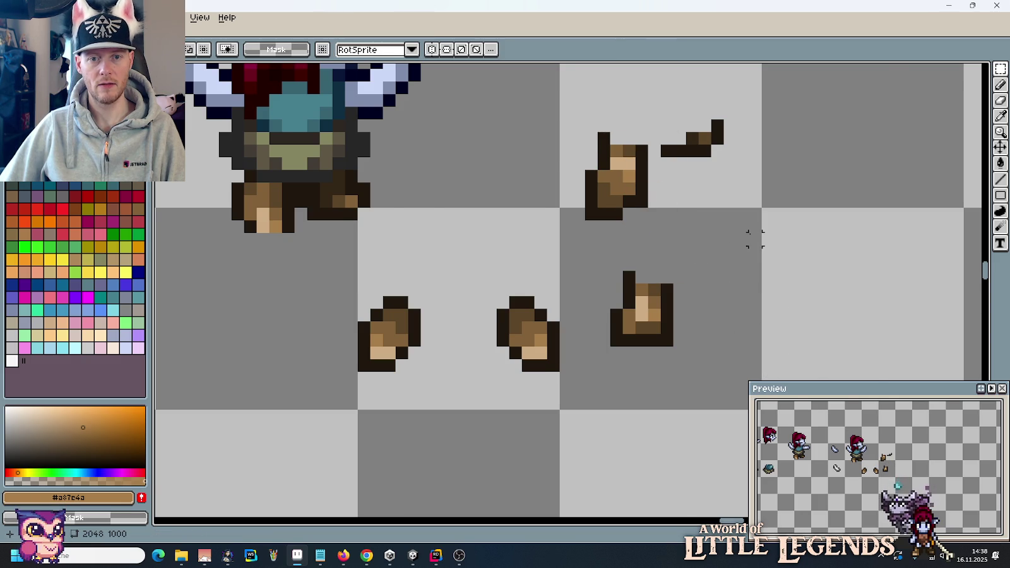
Step: Drag a brown boot piece under the right-hand character's leg and commit it
scroll(751, 236, "down", 3)
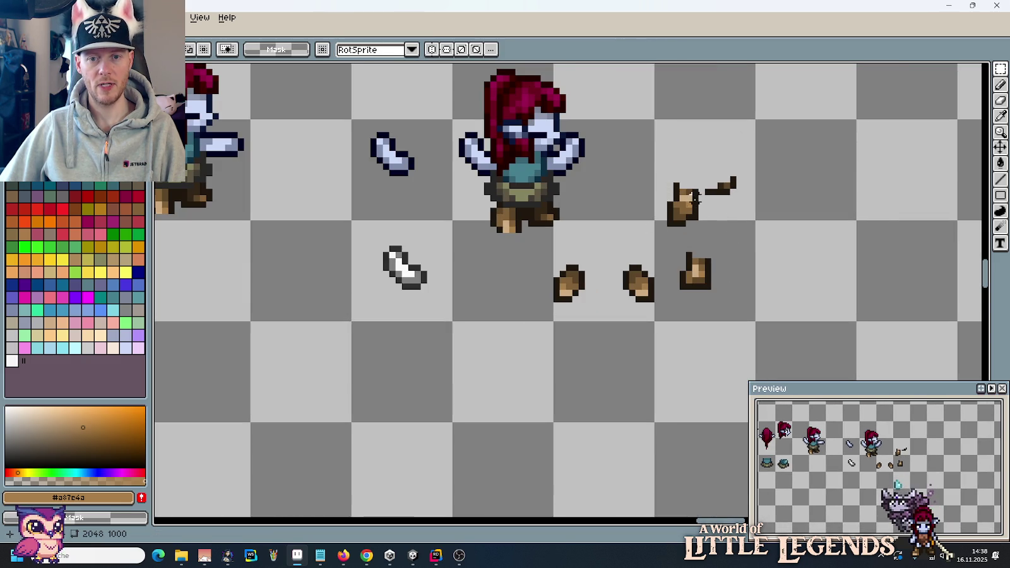
left_click_drag(581, 204, 596, 268)
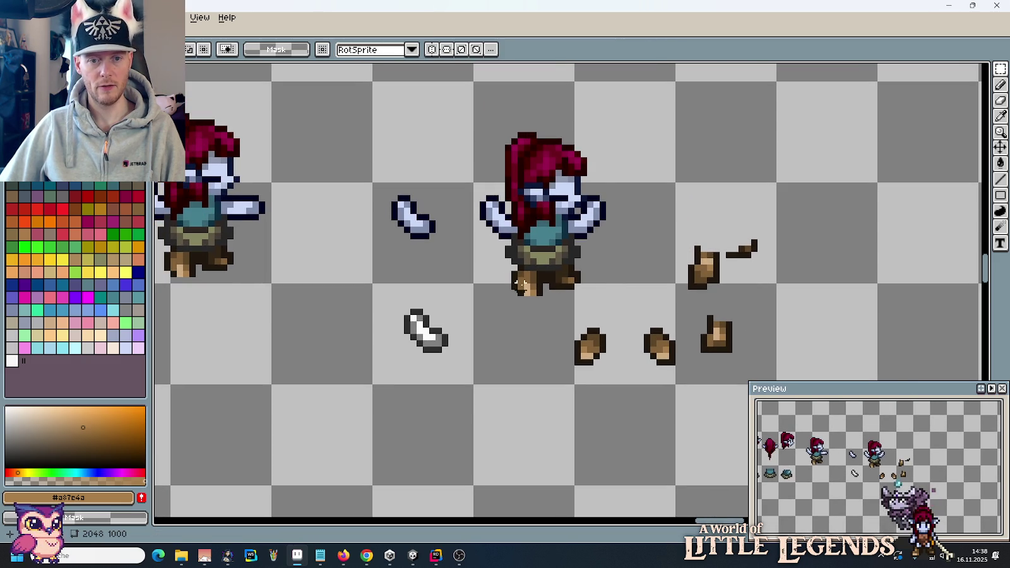
scroll(519, 283, "up", 3)
scroll(632, 300, "down", 2)
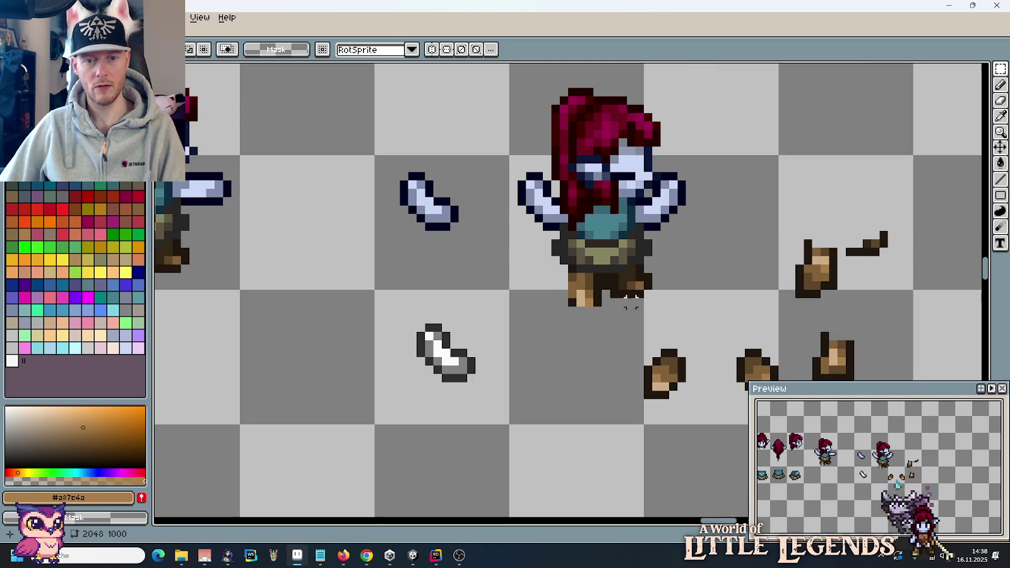
mouse_move(788, 231)
left_mouse_down()
mouse_move(843, 303)
mouse_move(593, 335)
mouse_move(605, 327)
mouse_move(600, 318)
left_mouse_up()
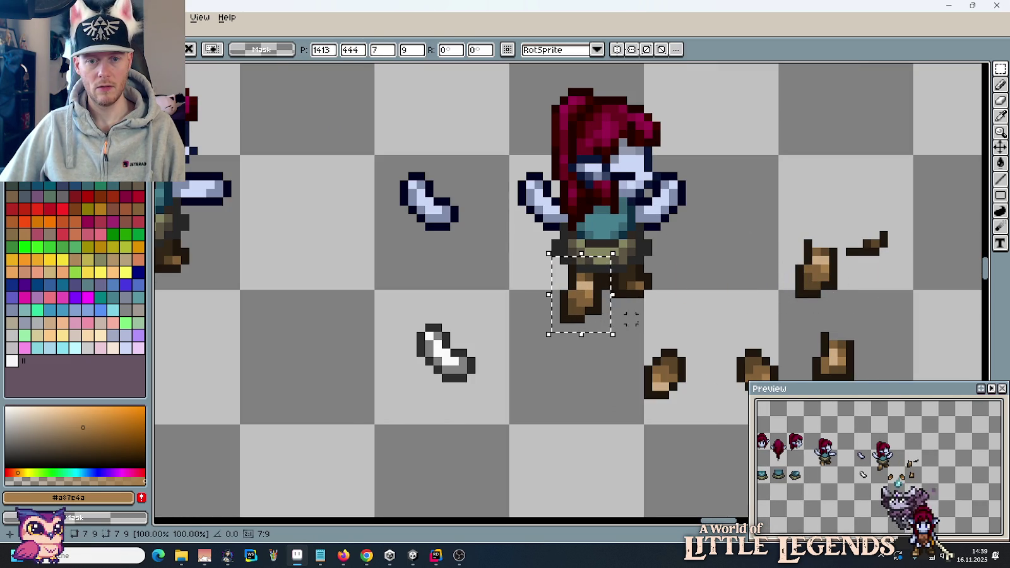
key("Return")
scroll(697, 297, "down", 2)
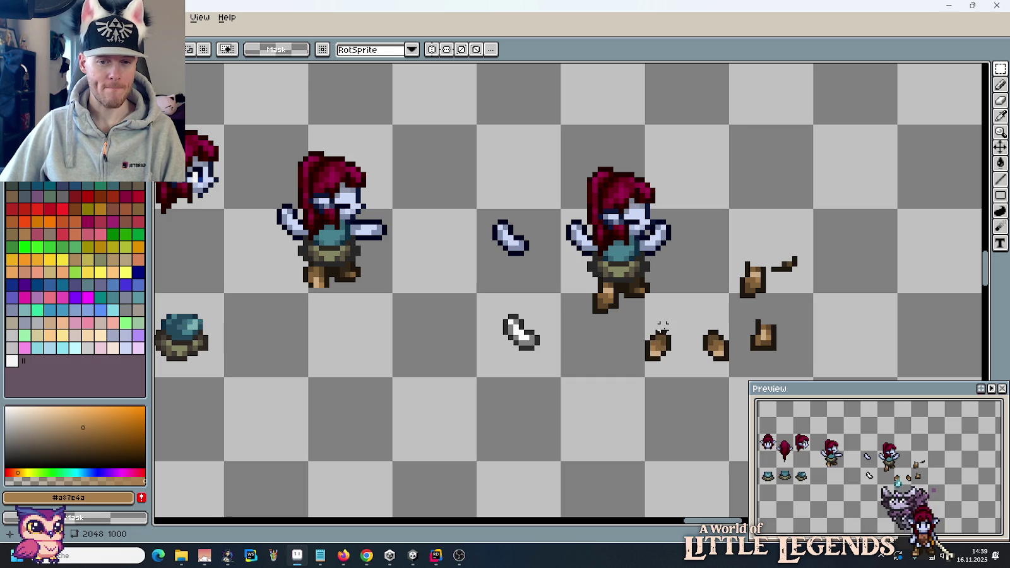
scroll(690, 305, "up", 1)
scroll(669, 286, "up", 1)
Step: Duplicate a boot, flip it horizontally, and place it on the character's other foot
key("b")
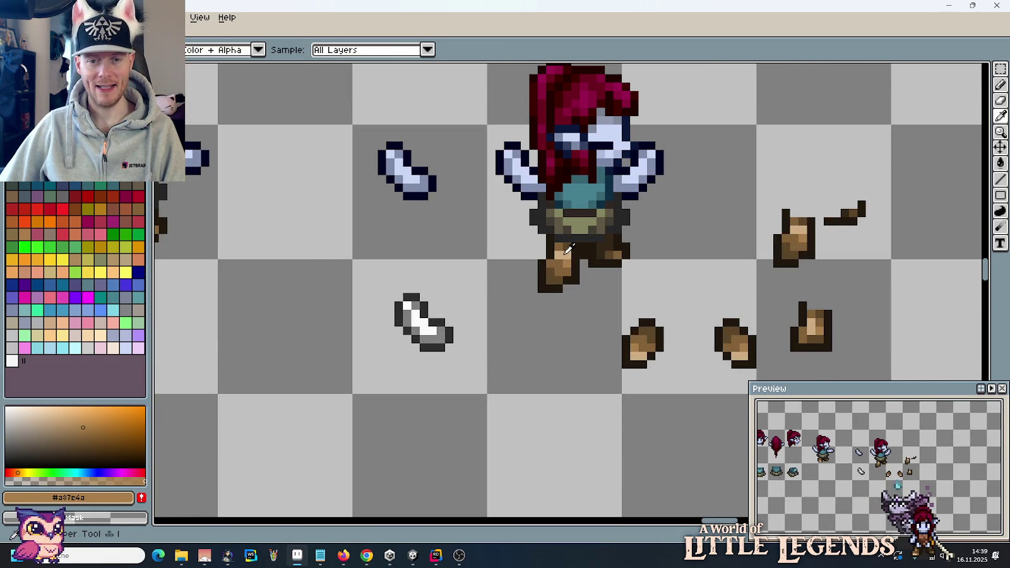
key("i")
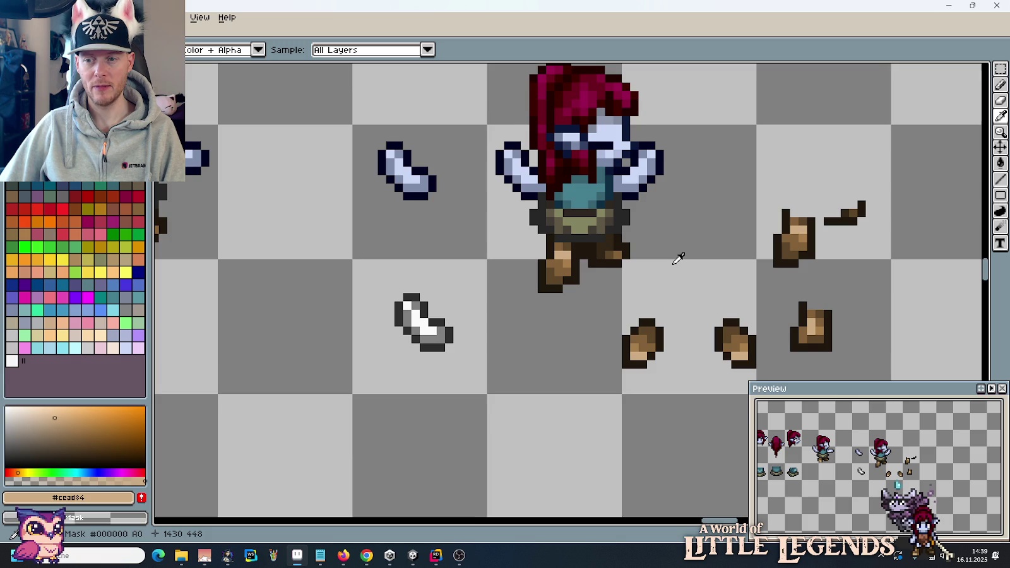
scroll(679, 259, "down", 1)
left_click_drag(679, 259, 548, 255)
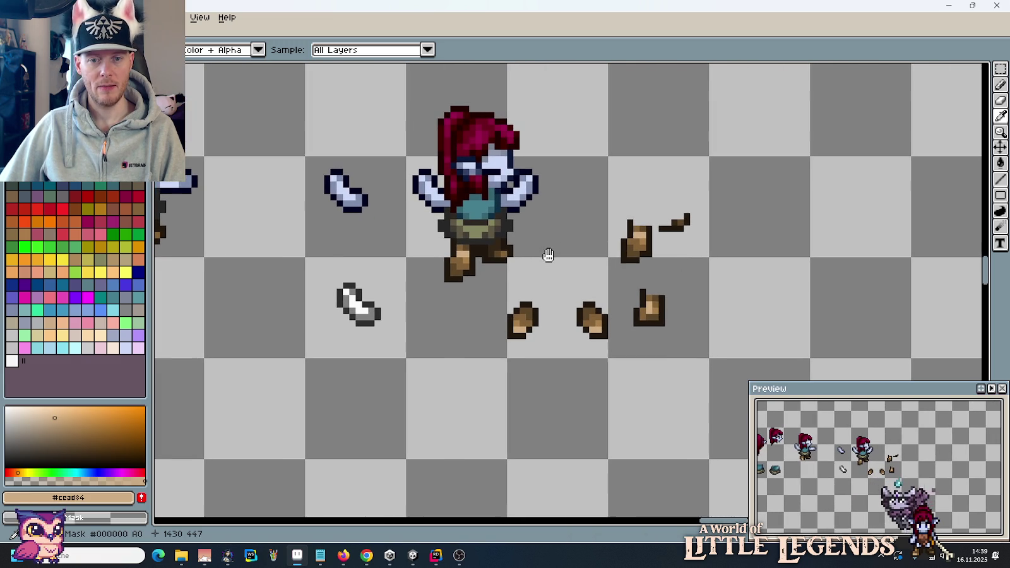
key("m")
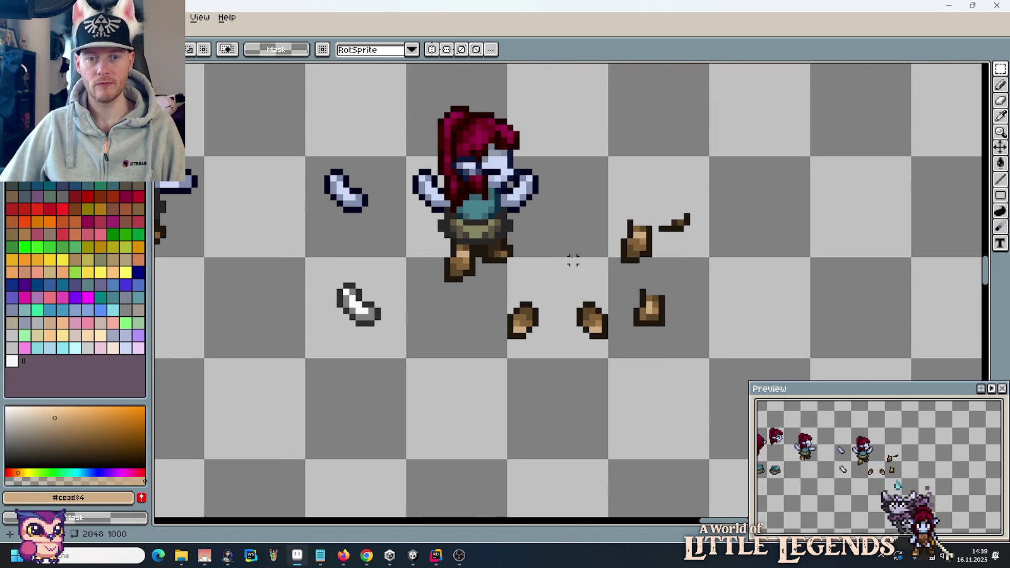
mouse_move(601, 199)
left_mouse_down()
mouse_move(655, 273)
mouse_move(746, 270)
left_mouse_up()
left_click(34, 17)
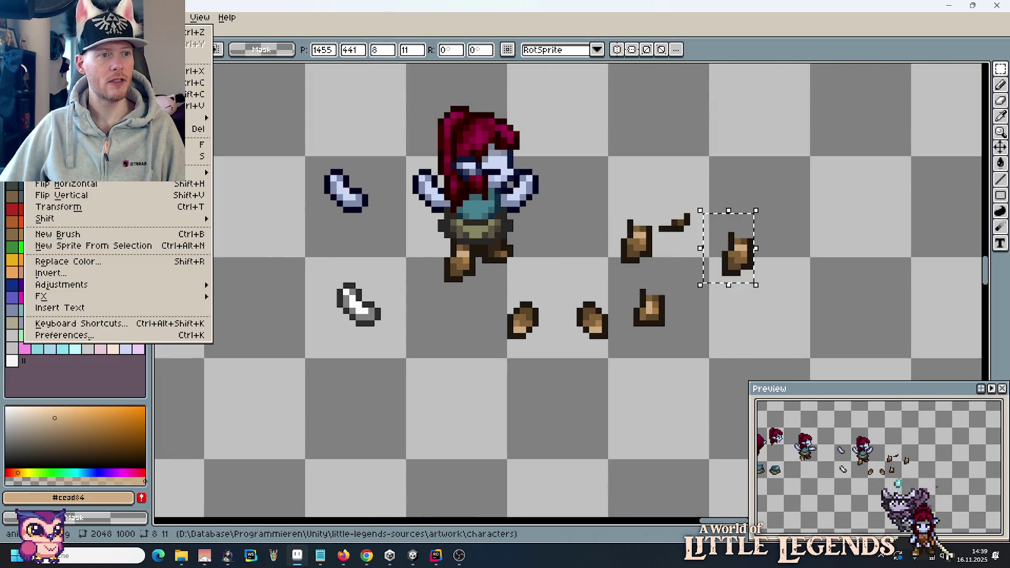
left_click(96, 185)
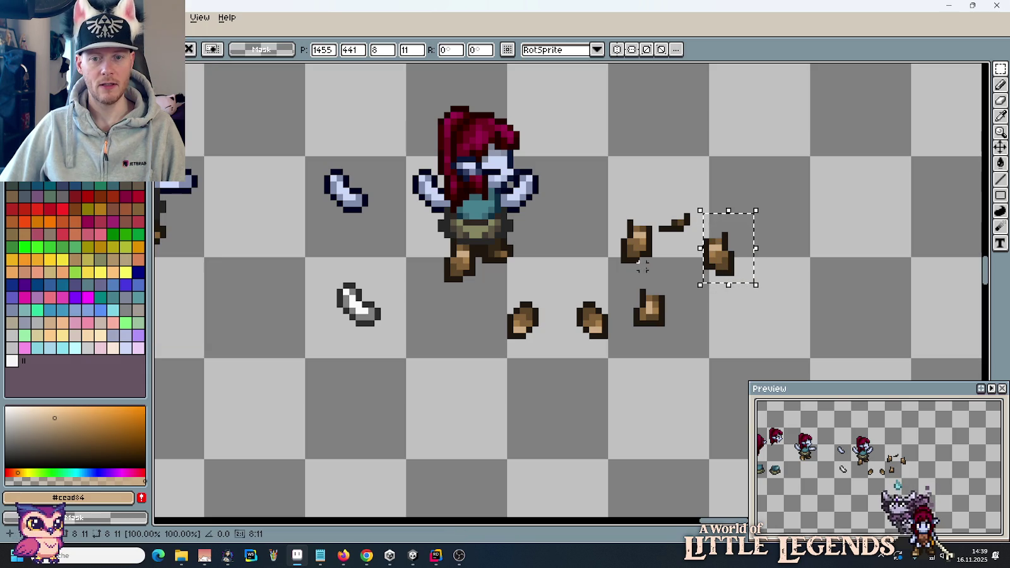
left_click_drag(726, 273, 509, 281)
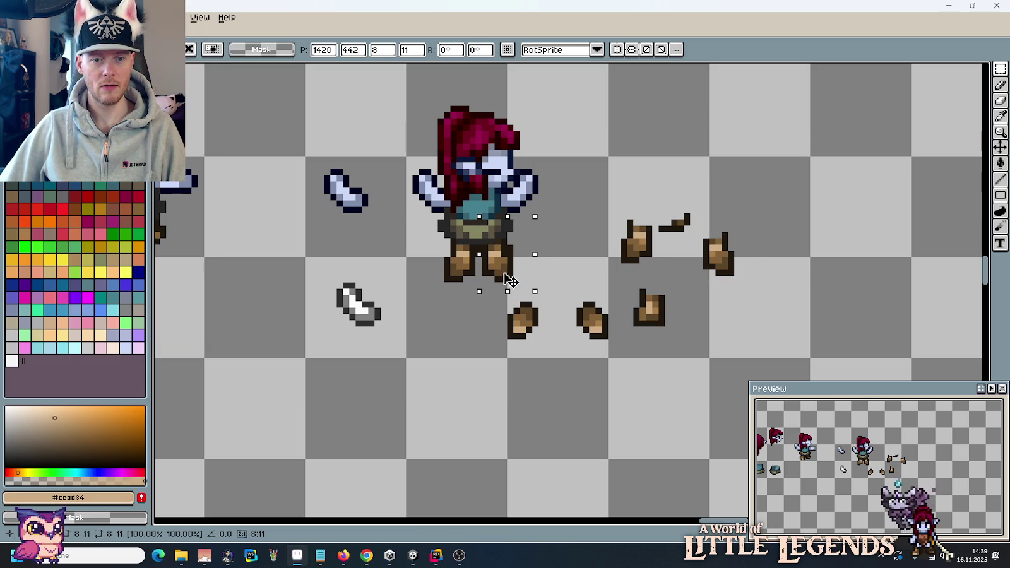
key("ctrl+d")
Step: Zoom in and paint a light tan pixel on the character's leg
key("b")
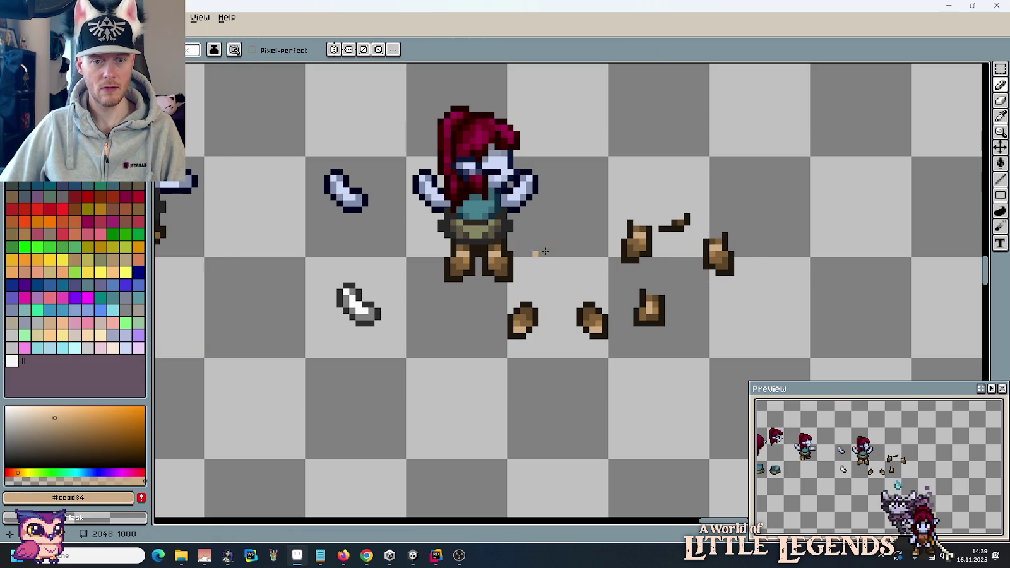
scroll(545, 252, "down", 3)
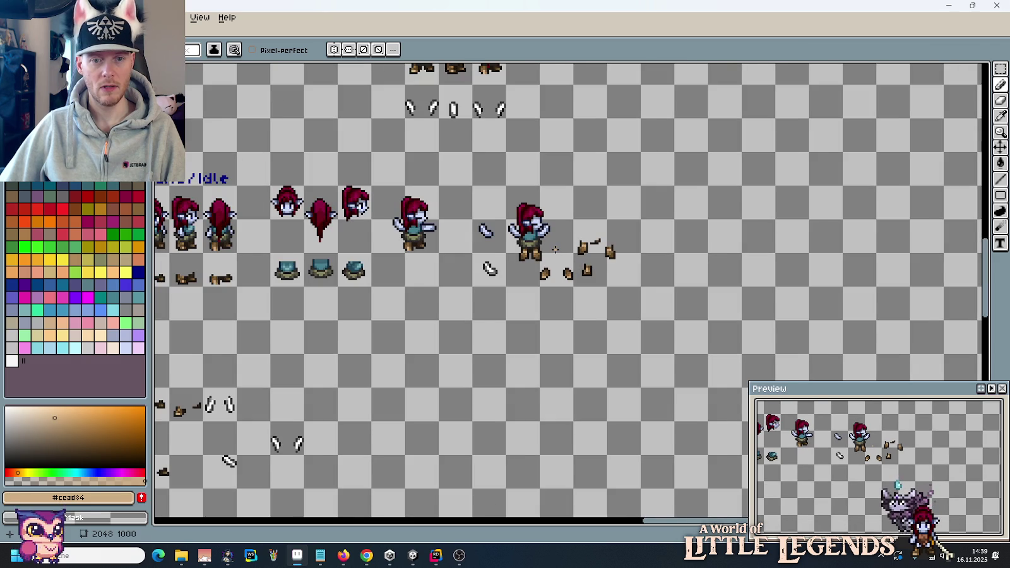
scroll(555, 249, "up", 1)
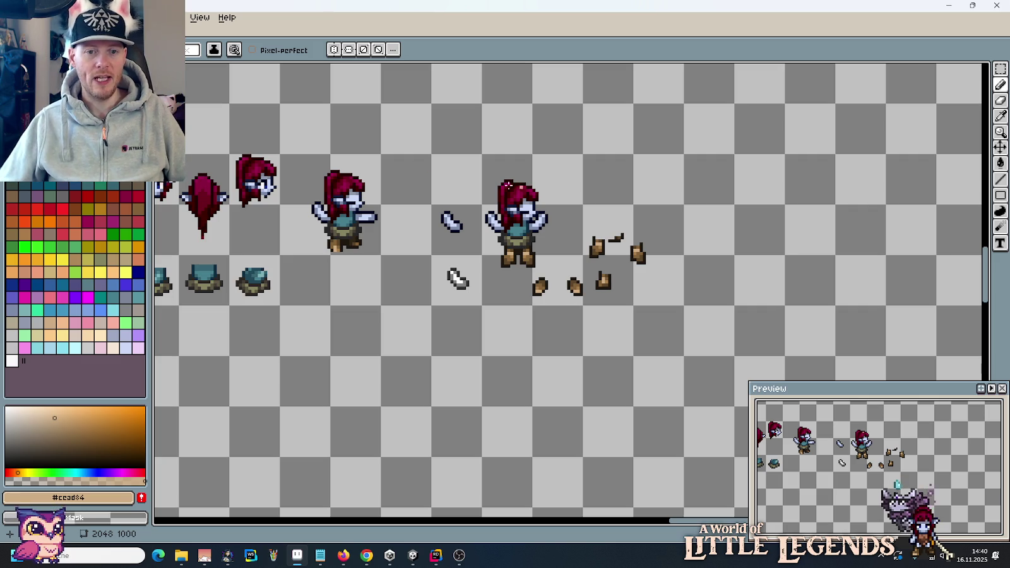
scroll(509, 250, "up", 2)
scroll(517, 250, "up", 2)
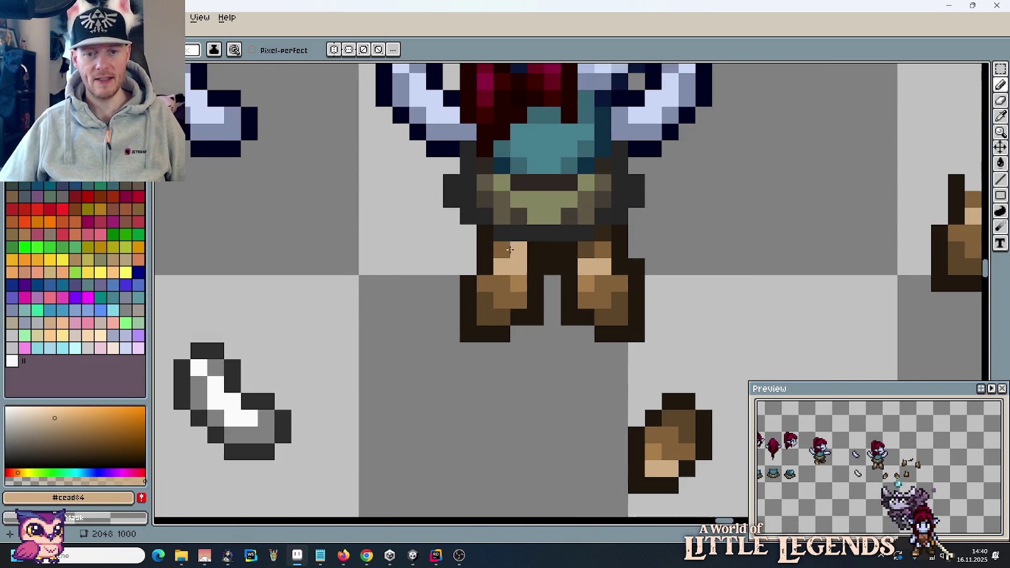
left_click(560, 234)
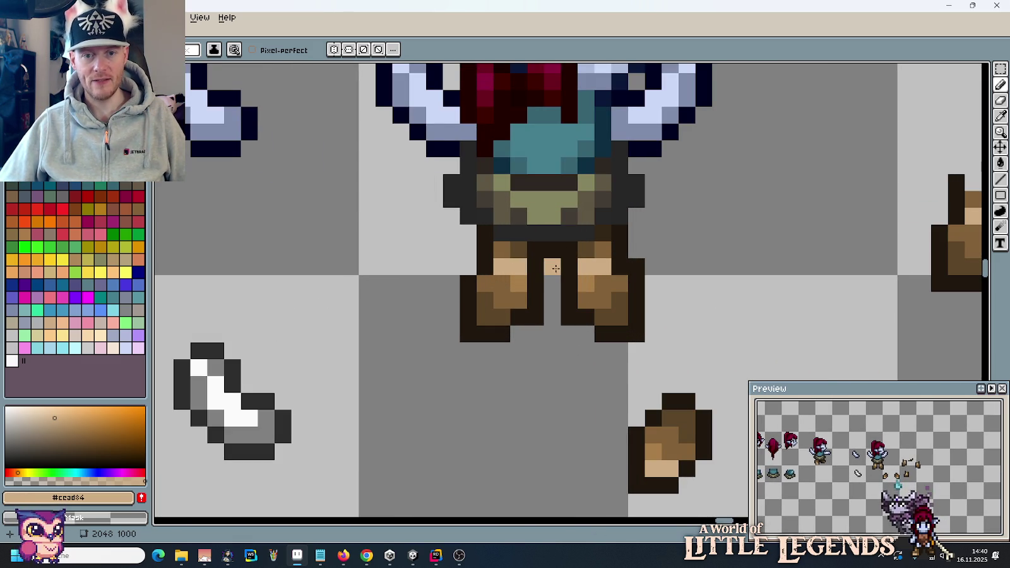
scroll(690, 314, "down", 4)
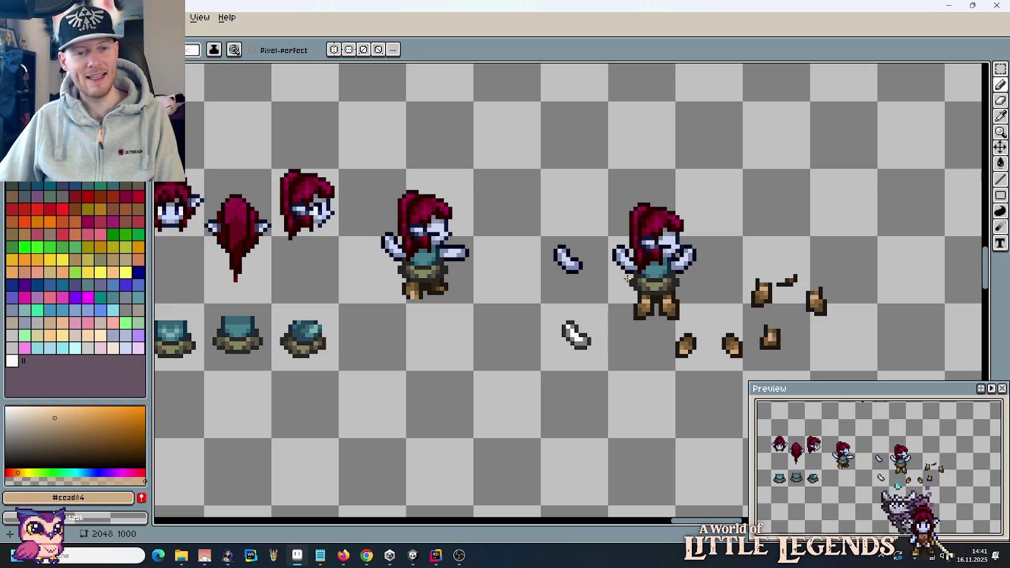
scroll(726, 312, "up", 3)
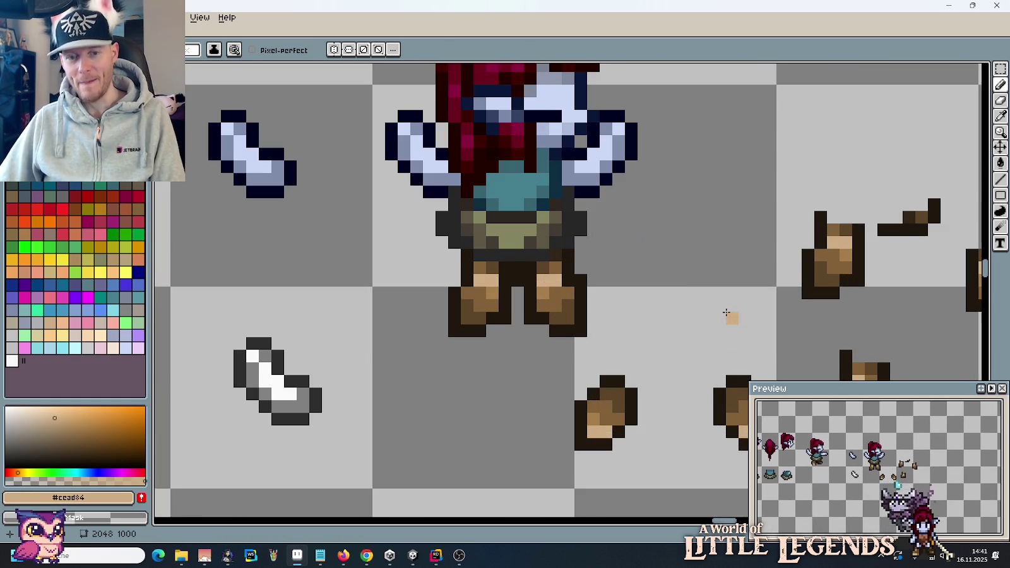
scroll(685, 292, "down", 1)
scroll(683, 278, "down", 1)
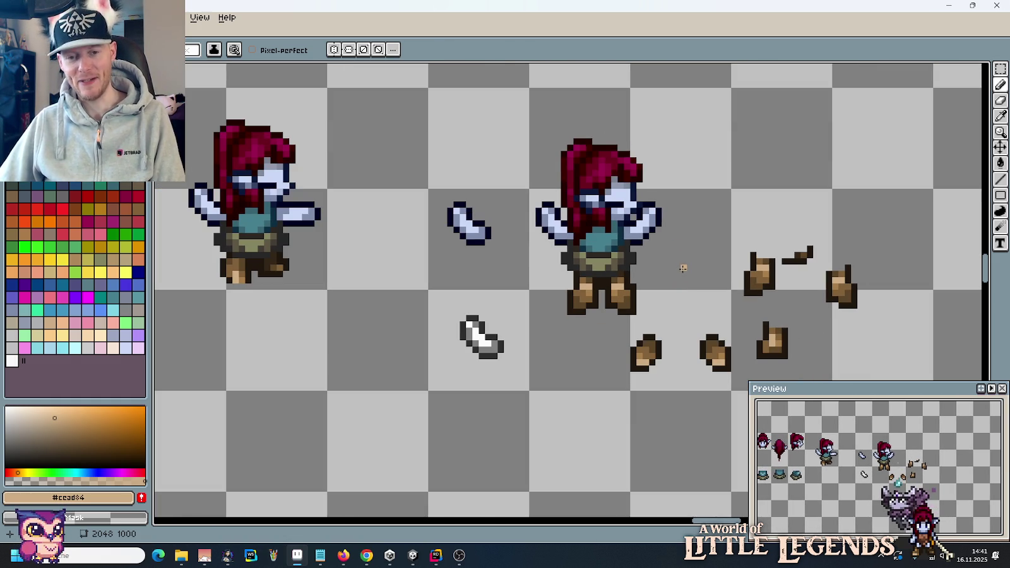
key("m")
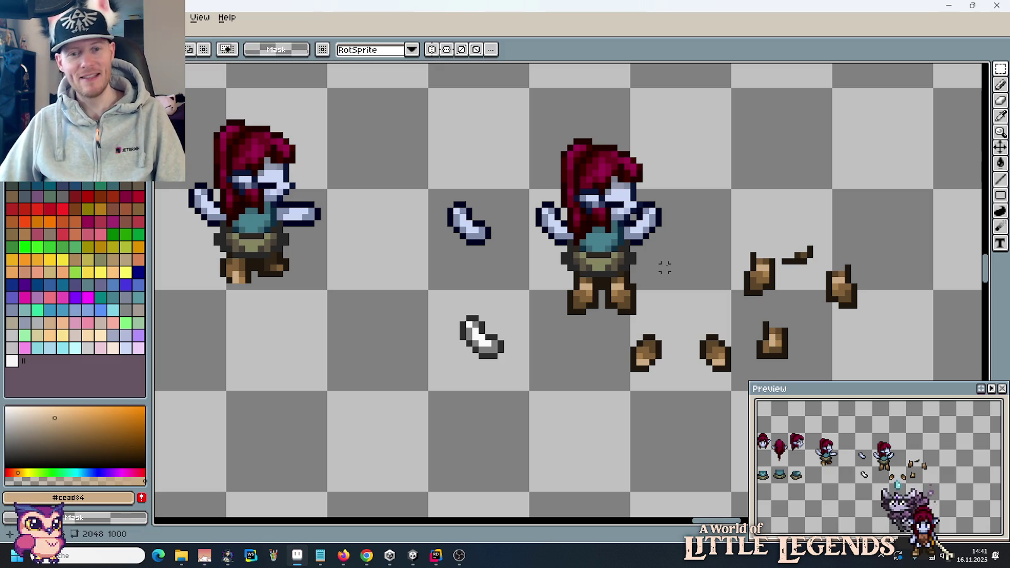
Step: Move the loose boot pieces further down, below the character
left_click_drag(513, 115, 663, 316)
left_click_drag(745, 221, 873, 305)
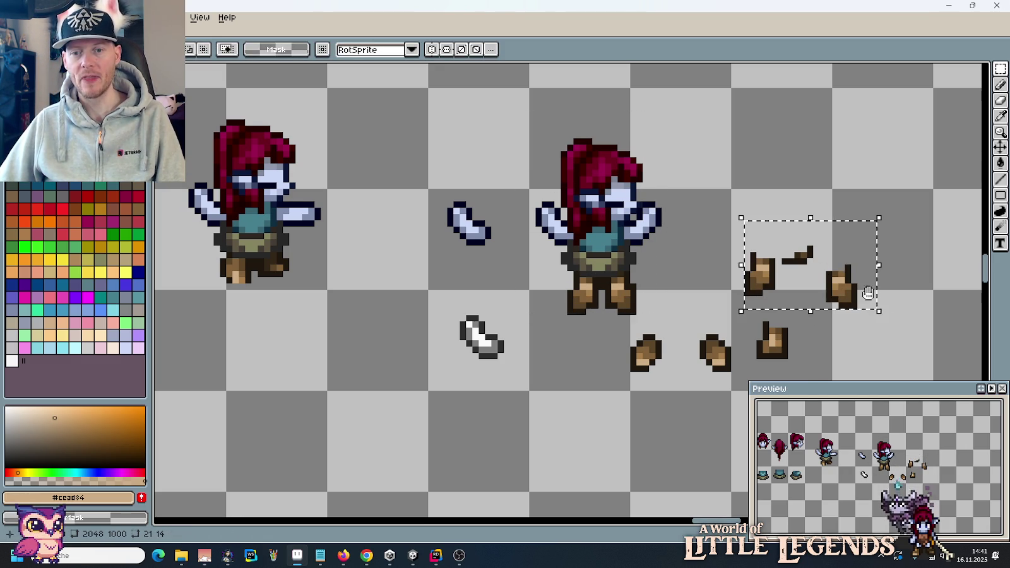
scroll(868, 293, "down", 3)
scroll(869, 293, "right", 3)
left_click_drag(722, 210, 793, 288)
left_click_drag(486, 319, 688, 232)
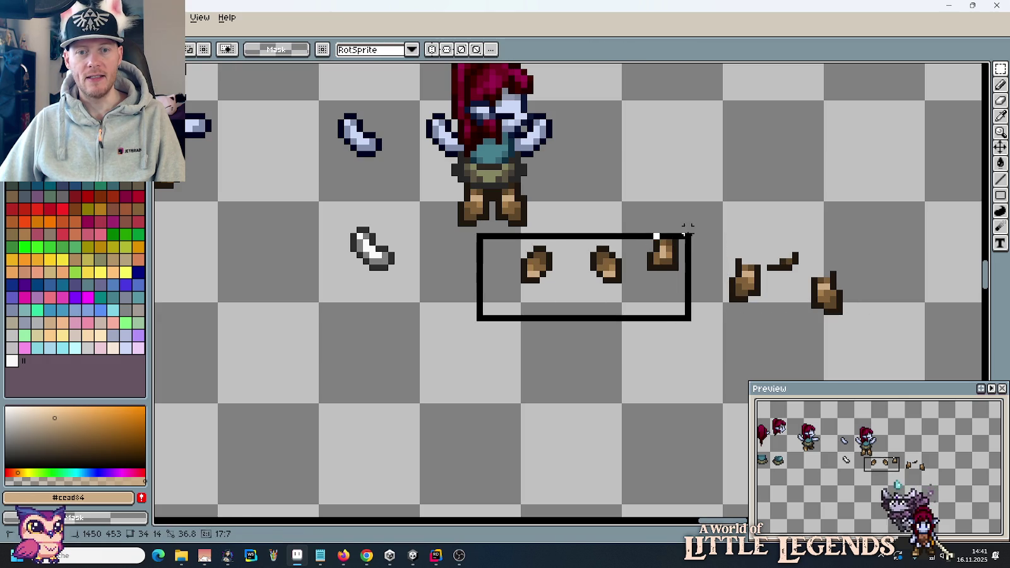
left_click_drag(657, 265, 657, 354)
mouse_move(701, 237)
left_mouse_down()
mouse_move(922, 349)
mouse_move(899, 388)
left_mouse_up()
left_click(631, 221)
scroll(633, 286, "up", 3)
Step: Duplicate the middle character into the space to its right
left_click_drag(590, 336, 436, 142)
mouse_move(448, 214)
left_mouse_down()
mouse_move(651, 215)
mouse_move(659, 259)
left_mouse_up()
left_click(616, 204)
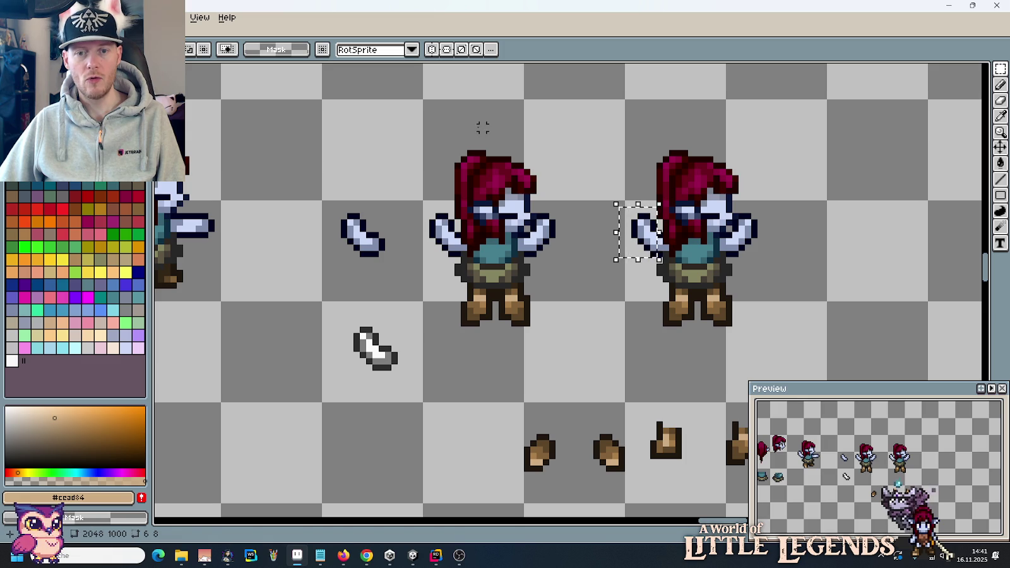
Step: Flip the copy's arm vertically and lower it along the body so it points down
left_click(38, 17)
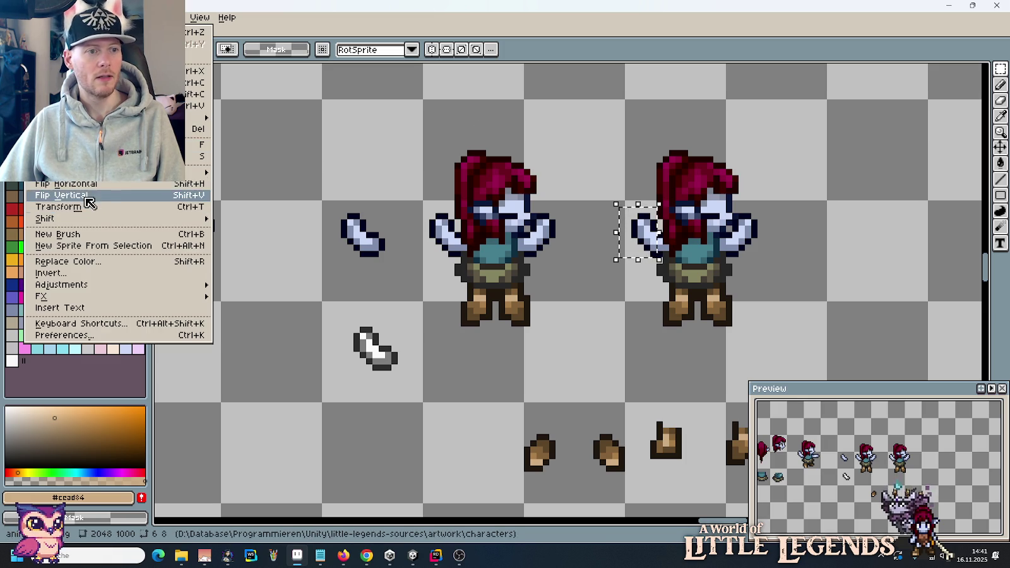
left_click(86, 197)
left_click_drag(654, 259, 654, 285)
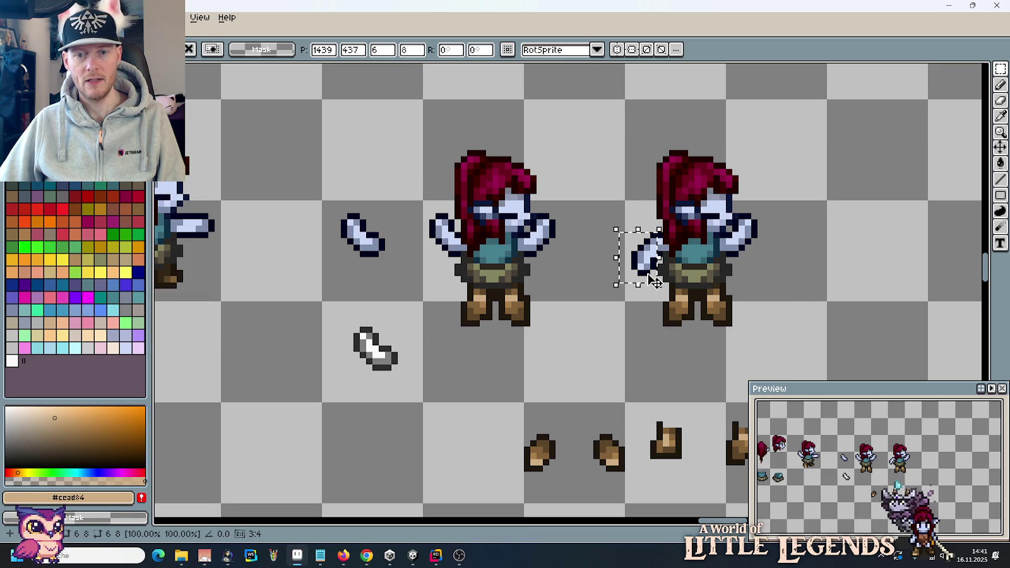
left_click(791, 291)
scroll(791, 291, "down", 1)
scroll(792, 292, "down", 1)
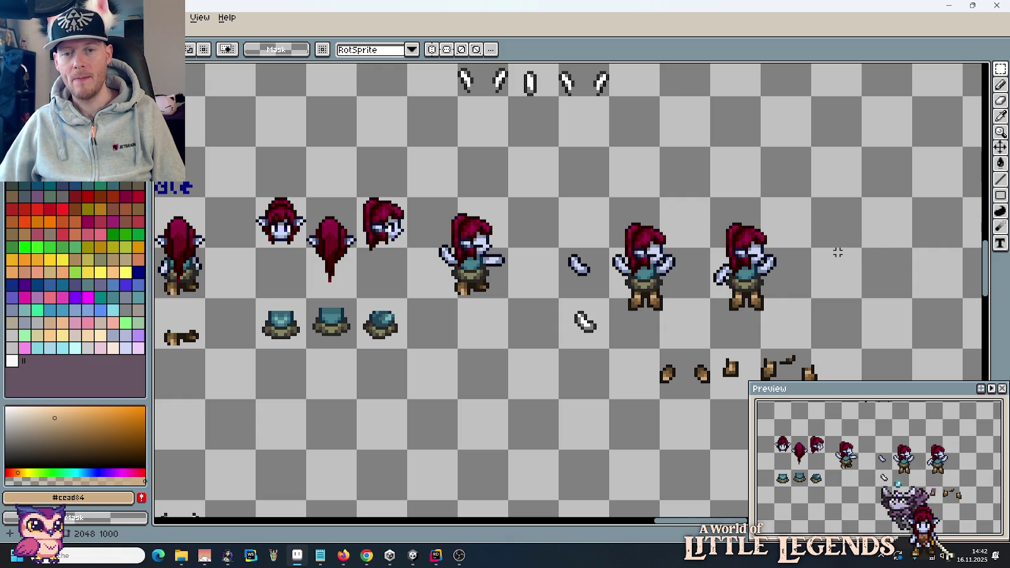
Step: Delete the rightmost character and pick the dark navy outline colour
left_click_drag(811, 350, 710, 199)
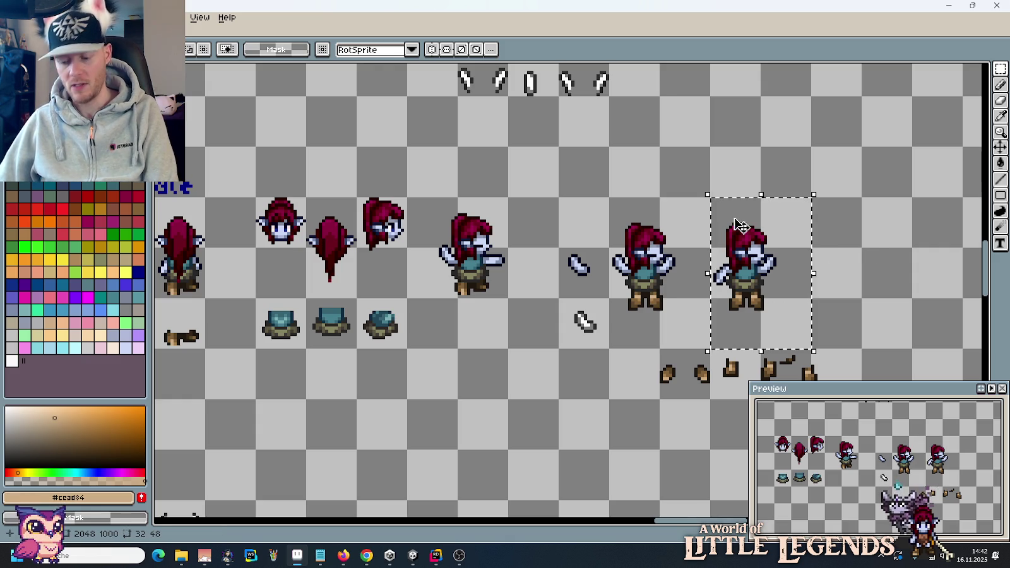
key("Delete")
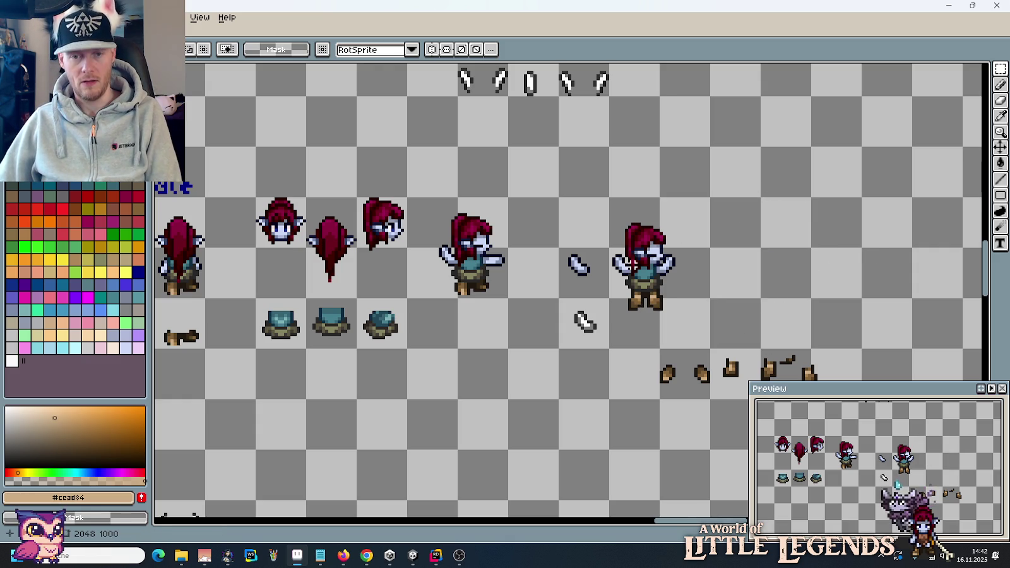
scroll(626, 265, "up", 2)
scroll(627, 265, "up", 2)
scroll(627, 266, "up", 2)
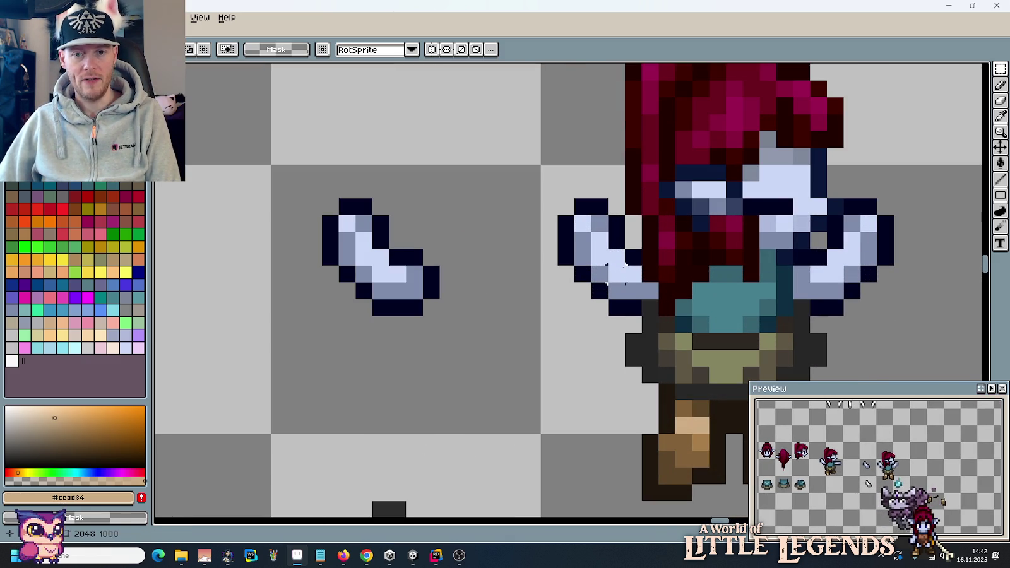
key("i")
left_click(637, 253)
key("b")
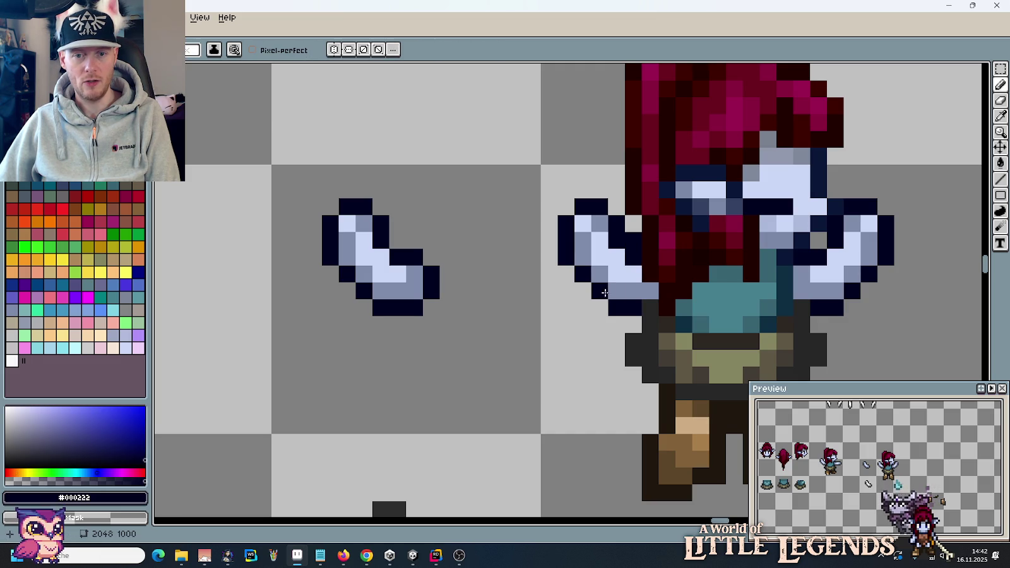
scroll(617, 301, "down", 5)
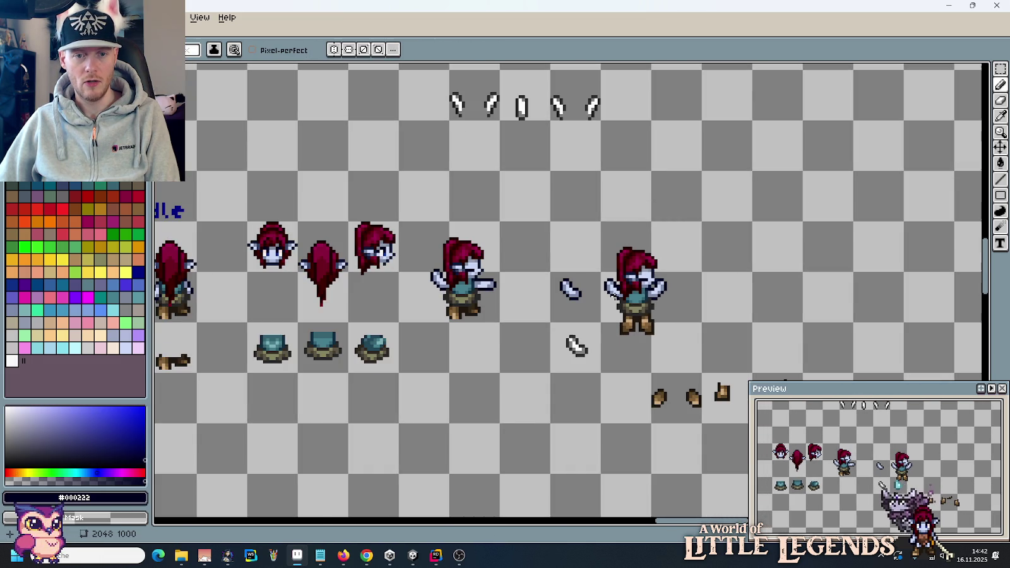
Step: Copy the arms-raised character one cell to the right using a tight selection
key("v")
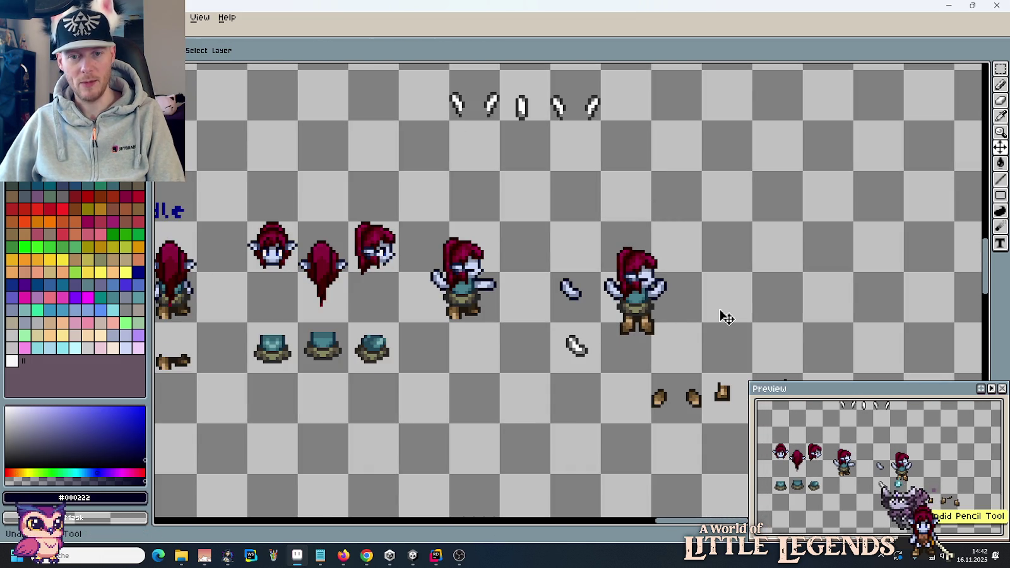
key("m")
left_click_drag(600, 221, 755, 424)
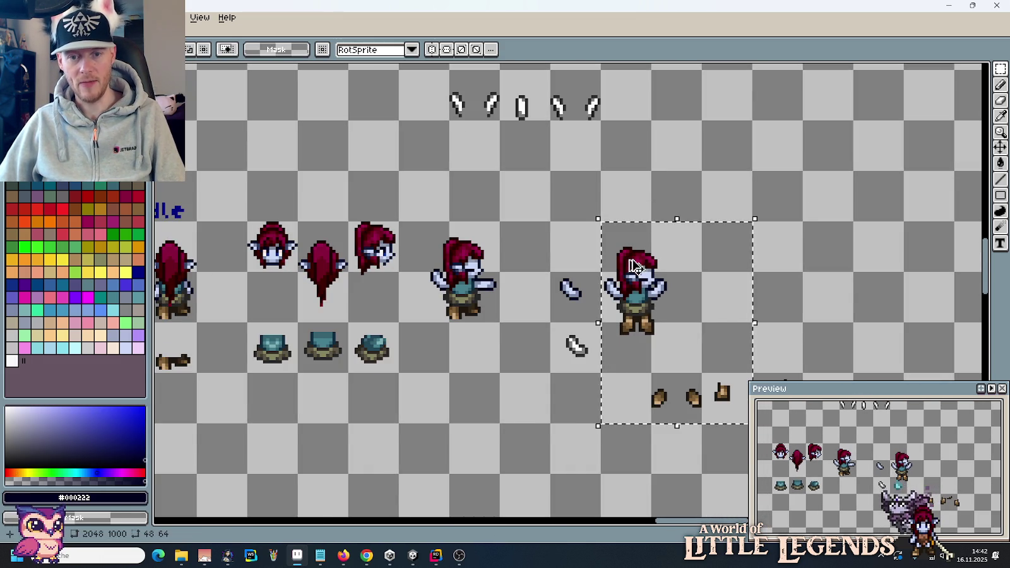
left_click_drag(690, 331, 791, 331)
key("ctrl+z")
mouse_move(701, 374)
left_mouse_down()
mouse_move(602, 273)
mouse_move(602, 219)
left_mouse_up()
left_click_drag(625, 292, 723, 292)
key("ctrl+d")
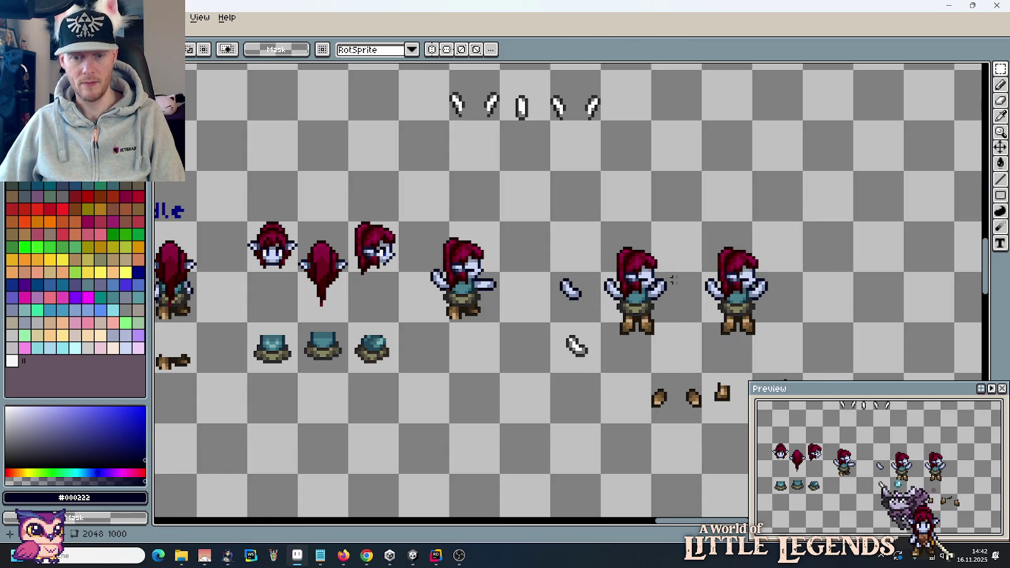
scroll(723, 292, "up", 2)
scroll(723, 292, "up", 3)
scroll(593, 236, "up", 3)
Step: Redraw the left hand's outline in dark navy pixels and erase stray outline pixels
key("b")
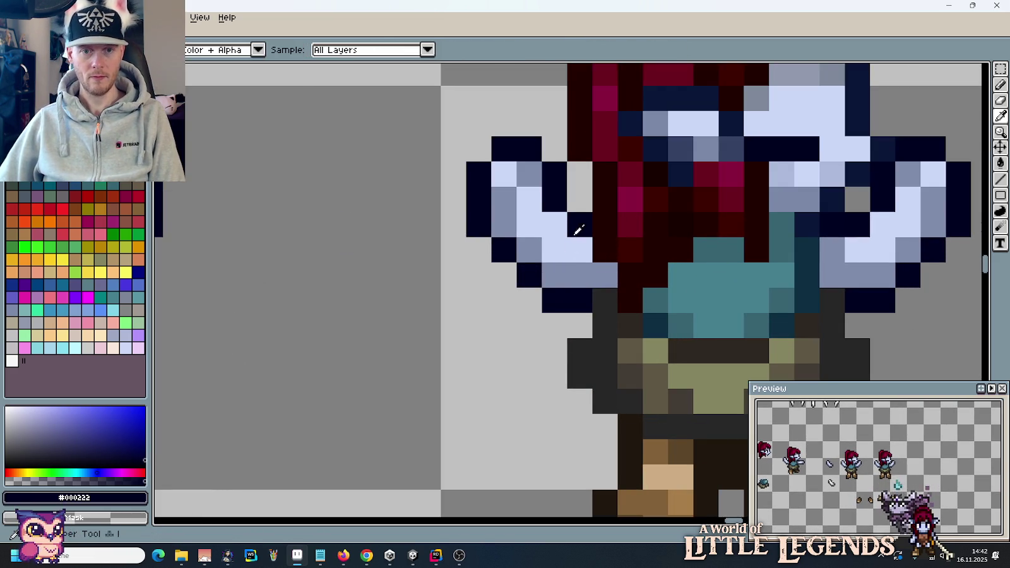
left_click(579, 199)
left_click(554, 276)
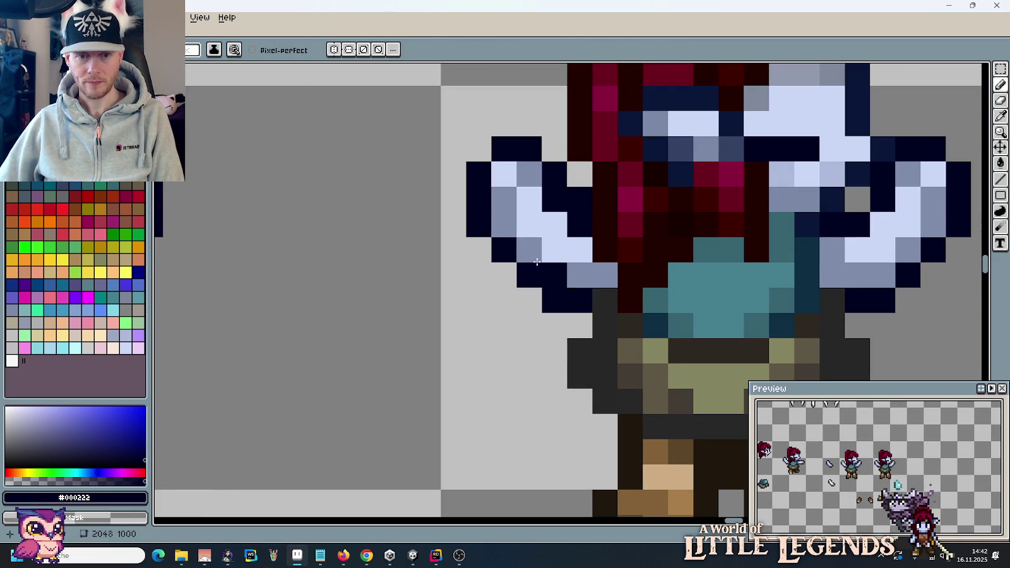
left_click(529, 250)
left_click(504, 225)
left_click(531, 299)
right_click(529, 300)
right_click(555, 300)
right_click(529, 276)
right_click(504, 249)
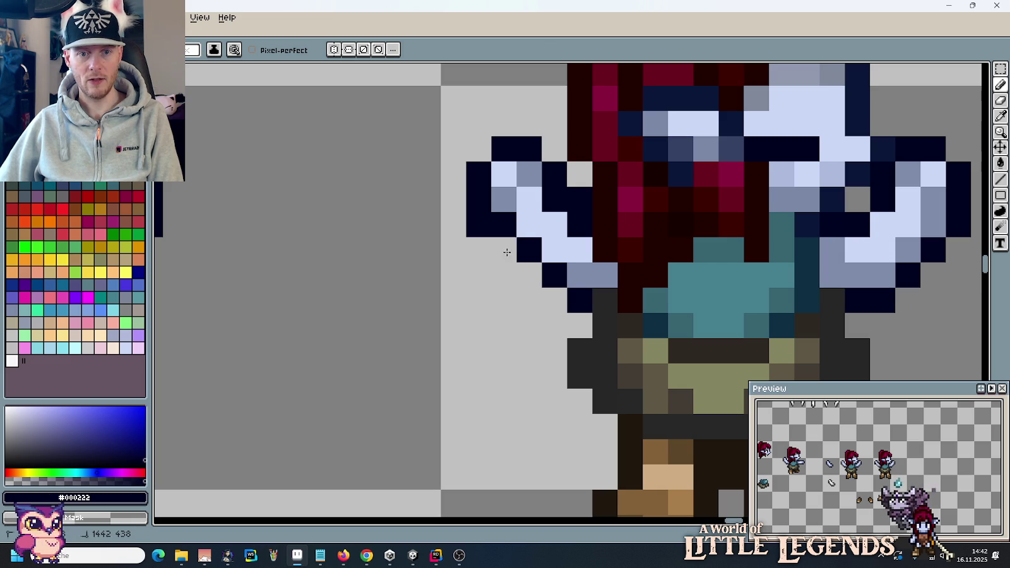
right_click(479, 225)
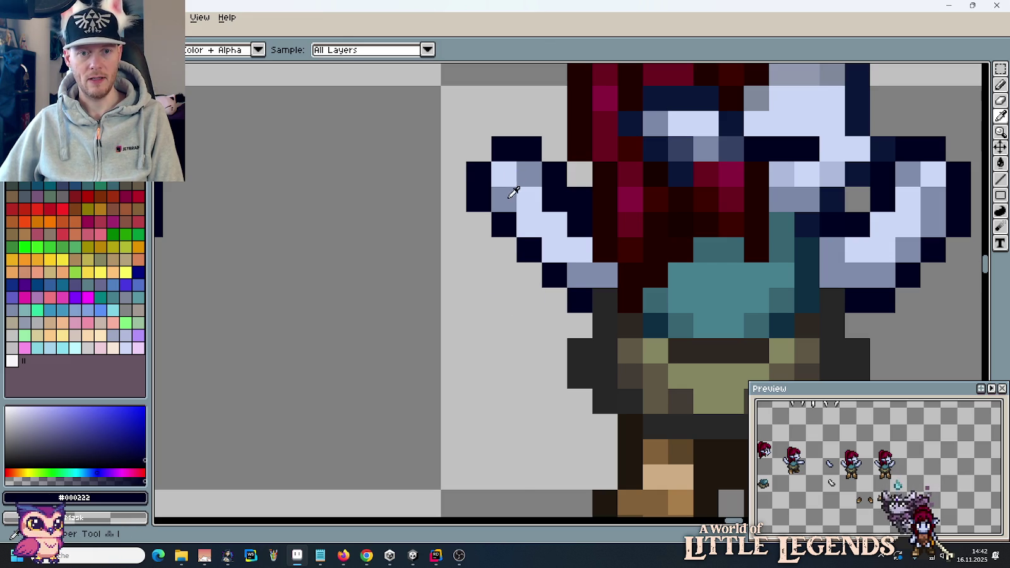
Step: Shade the arm grey-blue and fill the hand with light blue skin pixels
left_click(512, 193, "alt")
left_click(554, 249)
left_click(539, 232)
left_click(552, 215, "alt")
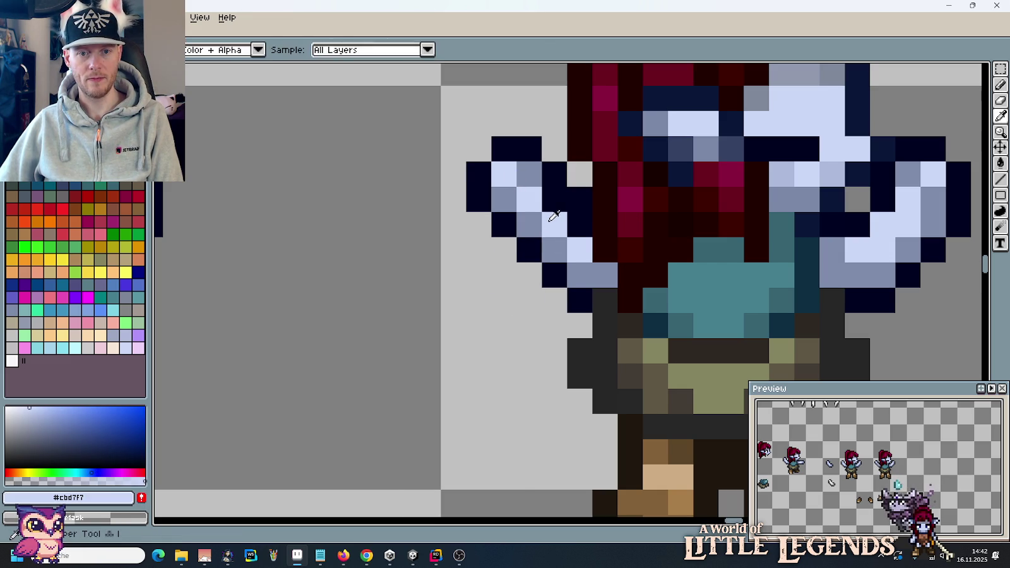
left_click(554, 199)
left_click(579, 225)
scroll(547, 210, "down", 5)
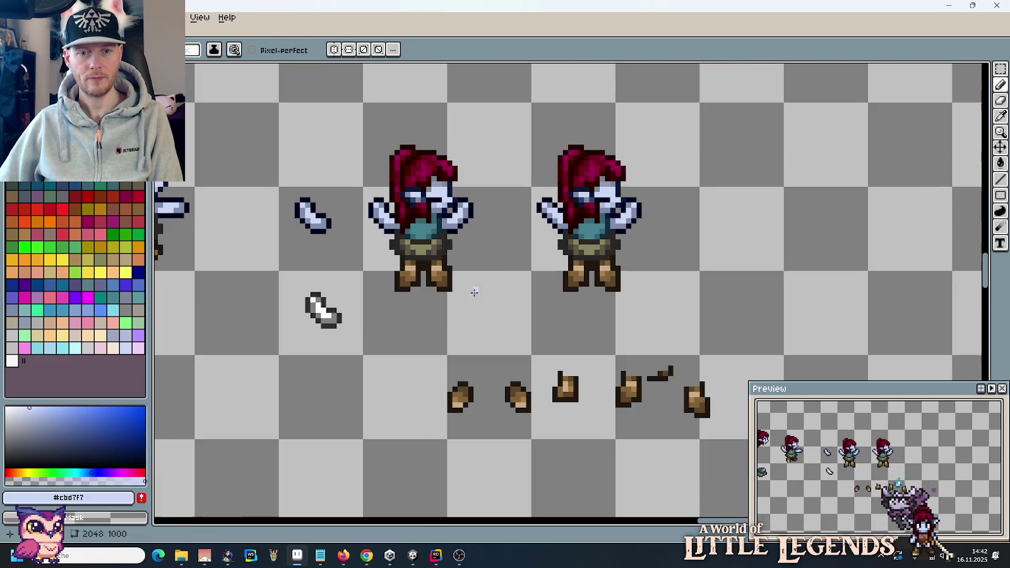
Step: Paste the copied arm pixels onto the neighbouring sprite's arm
scroll(523, 241, "up", 3)
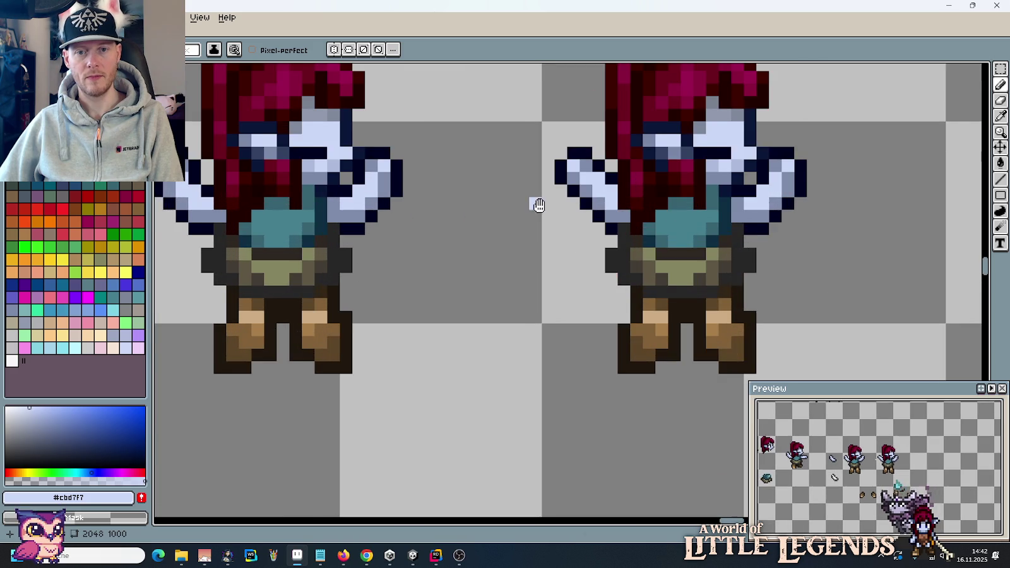
scroll(515, 287, "up", 1)
key("m")
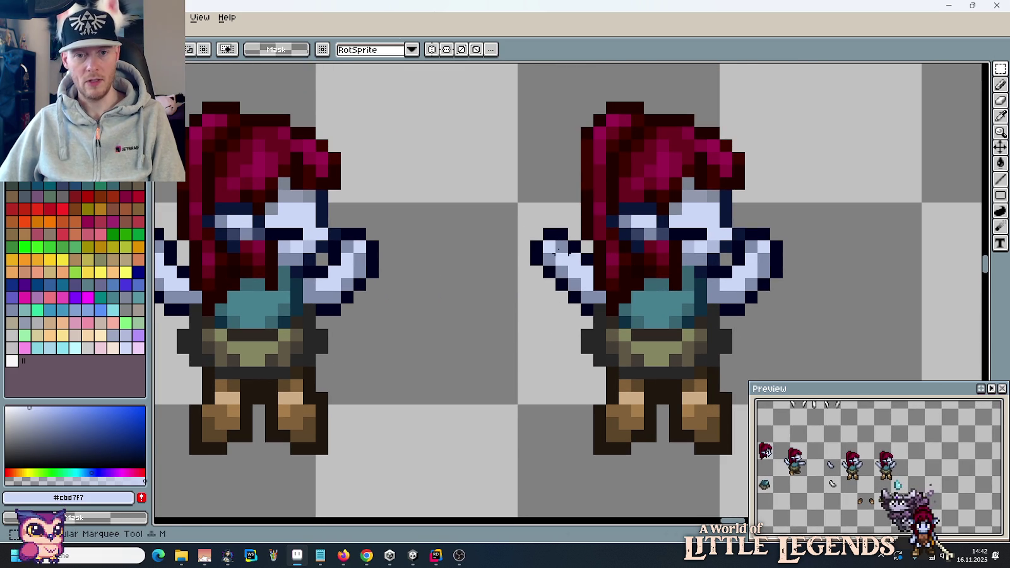
key("ctrl+v")
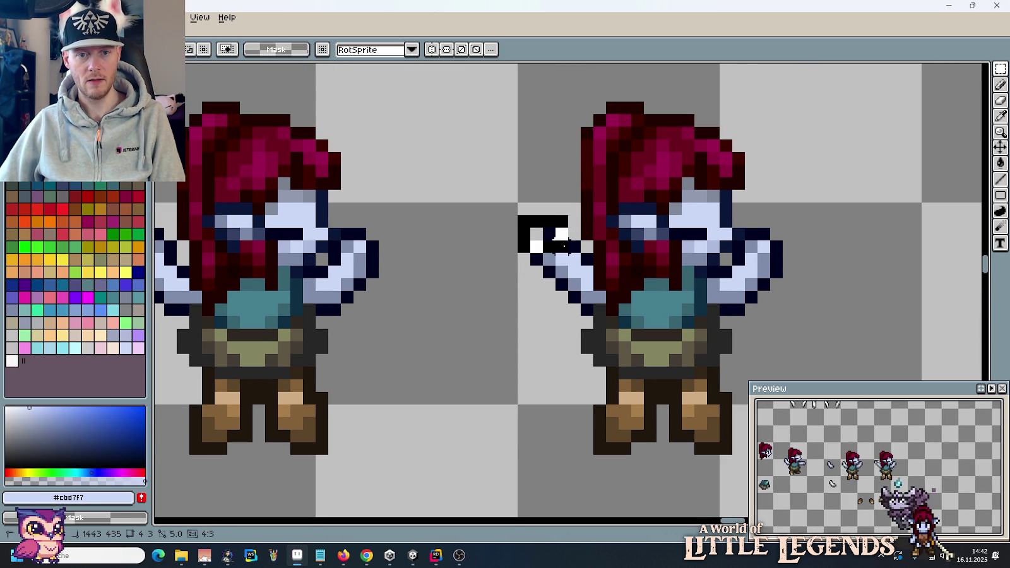
left_click_drag(541, 282, 568, 231)
left_click_drag(502, 226, 596, 319)
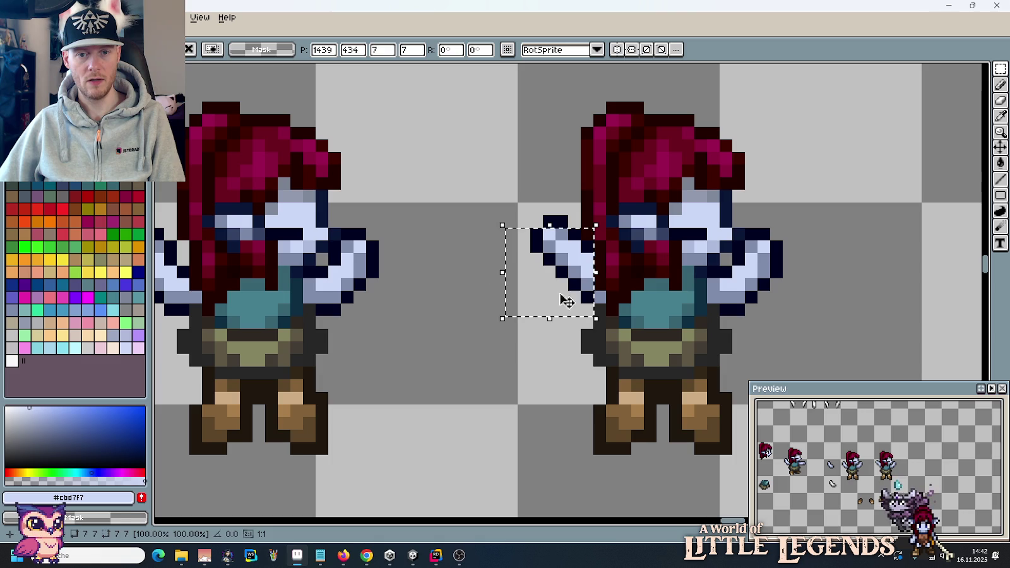
key("Escape")
scroll(559, 344, "down", 2)
scroll(558, 345, "down", 1)
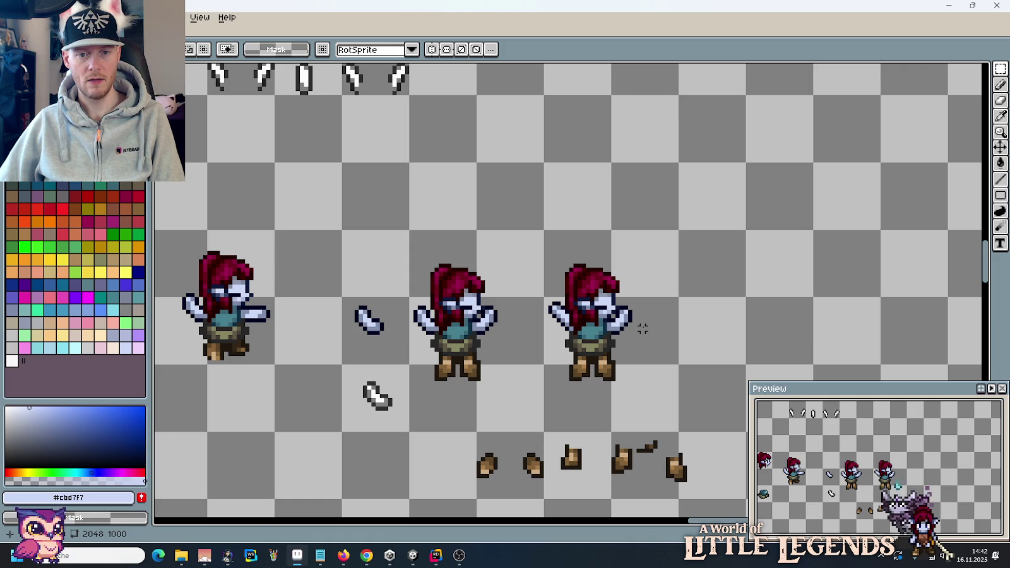
Step: Copy the middle arms-raised character one cell to the right
scroll(680, 299, "down", 1)
left_click_drag(658, 327, 713, 265)
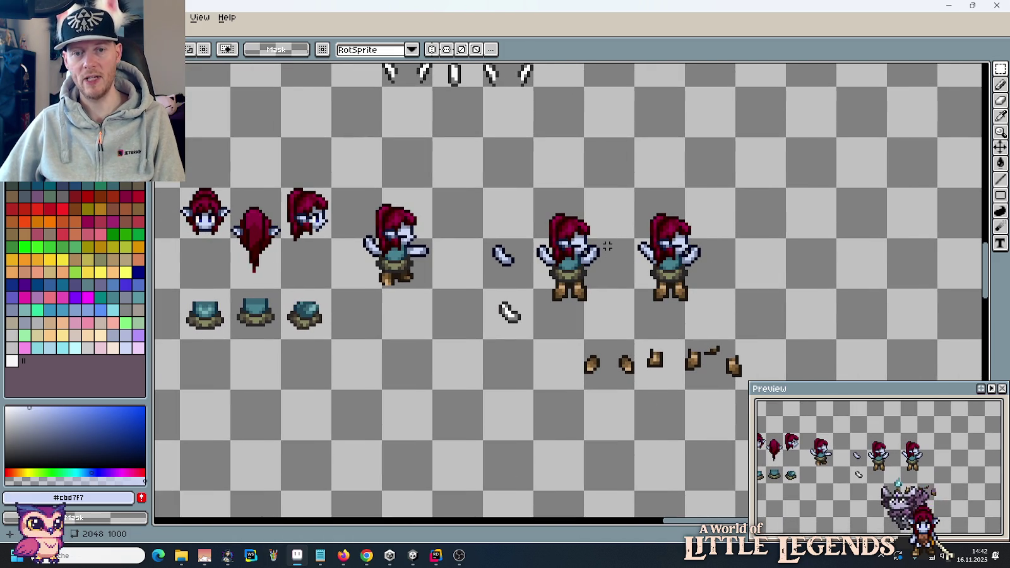
left_click_drag(630, 334, 548, 208)
key("ctrl+c")
key("ctrl+v")
left_click_drag(584, 275, 803, 275)
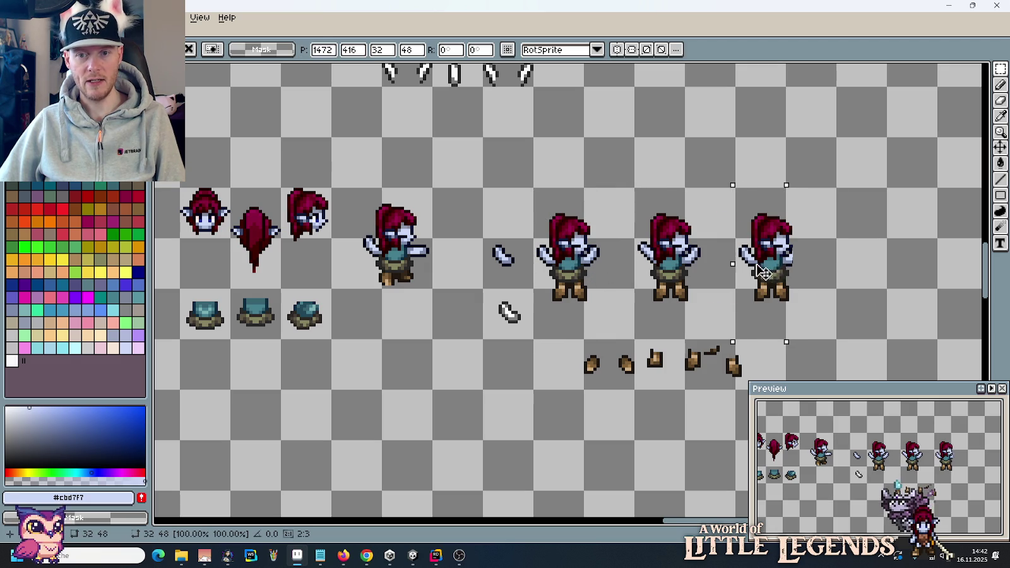
left_click(873, 275)
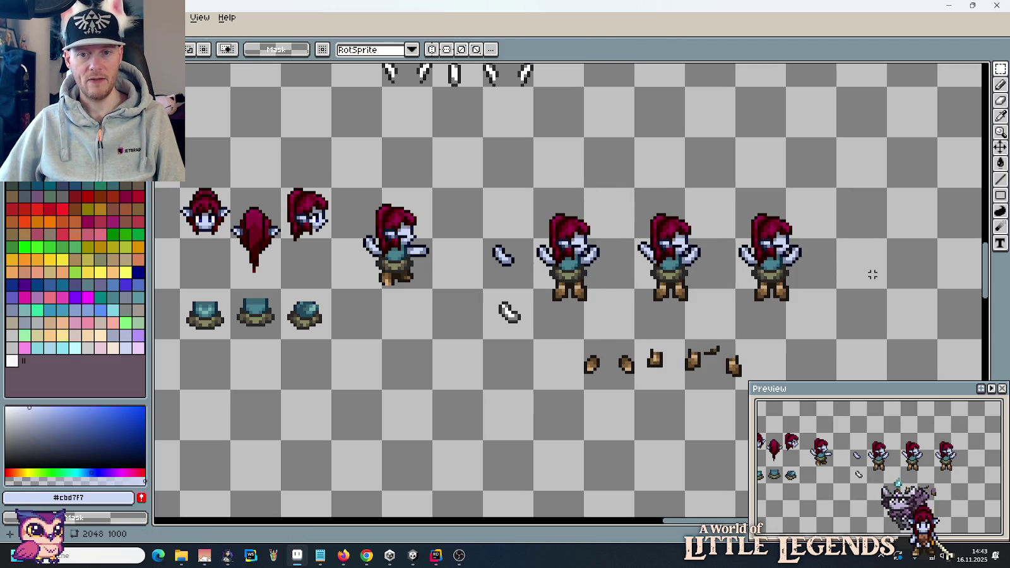
Step: Move the torso piece onto the rightmost character
scroll(792, 268, "up", 4)
scroll(795, 269, "up", 3)
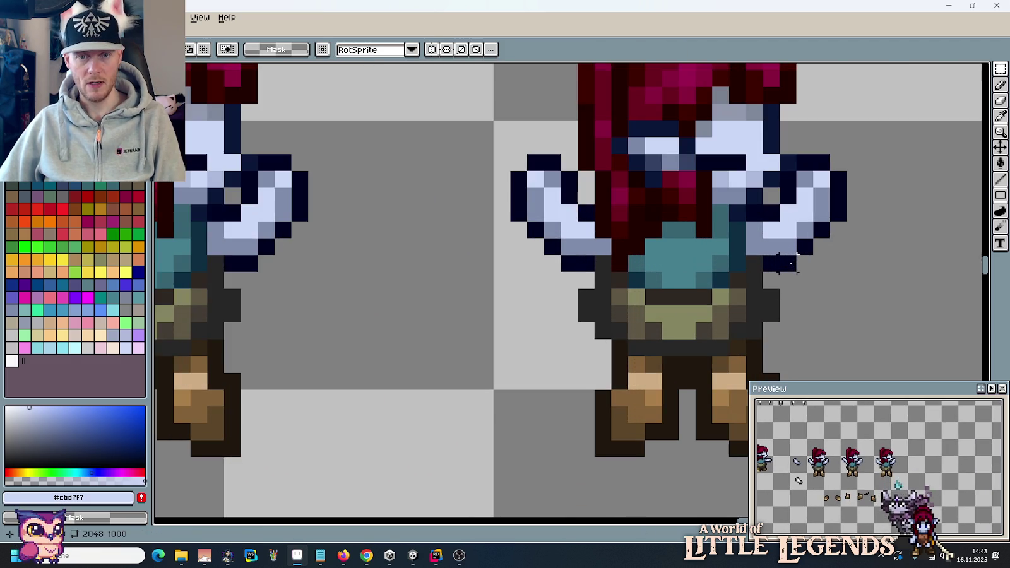
scroll(798, 268, "down", 5)
scroll(503, 307, "down", 1)
scroll(505, 290, "down", 1)
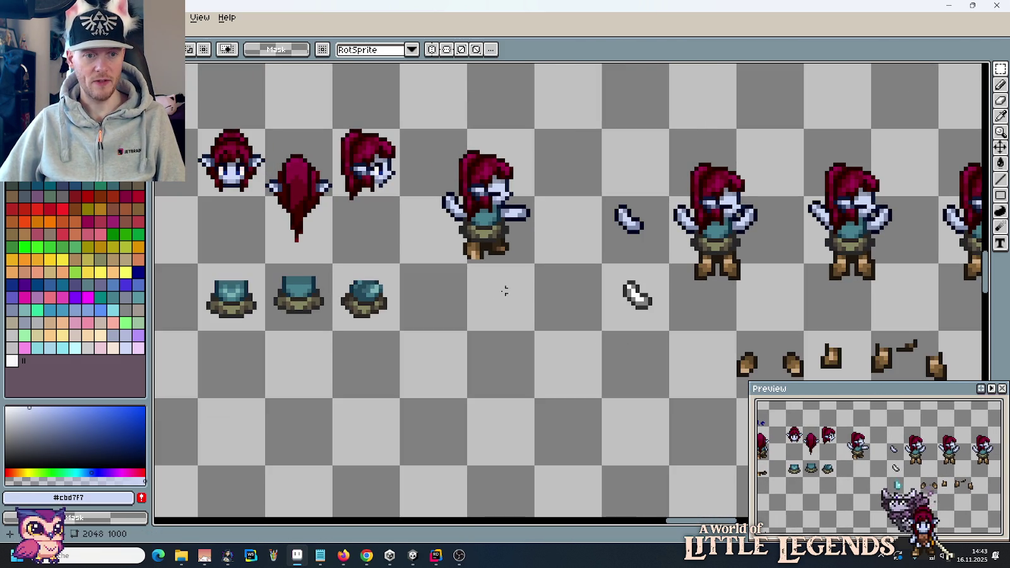
left_click_drag(284, 300, 707, 255)
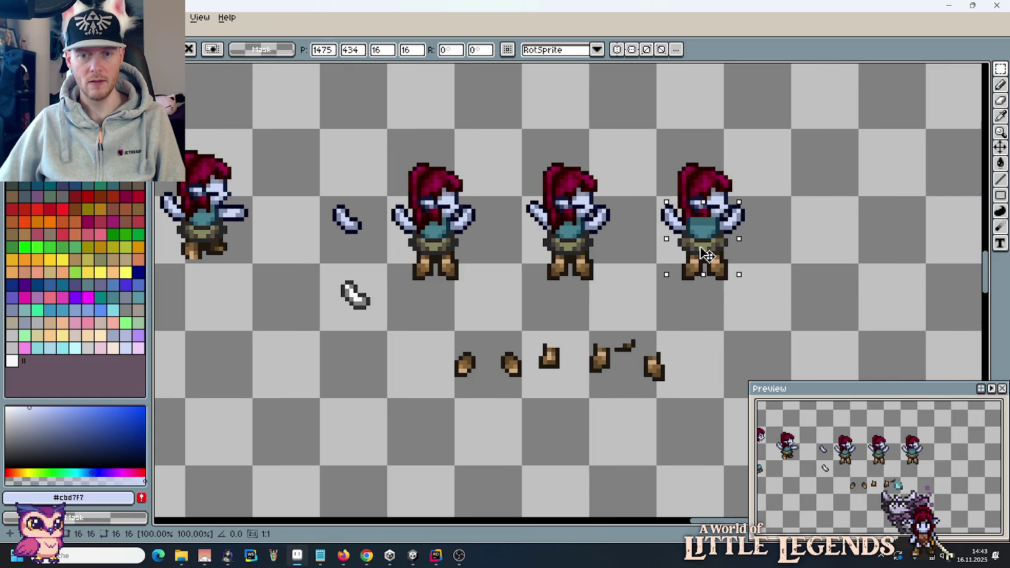
scroll(707, 255, "down", 1)
key("Return")
scroll(527, 259, "down", 1)
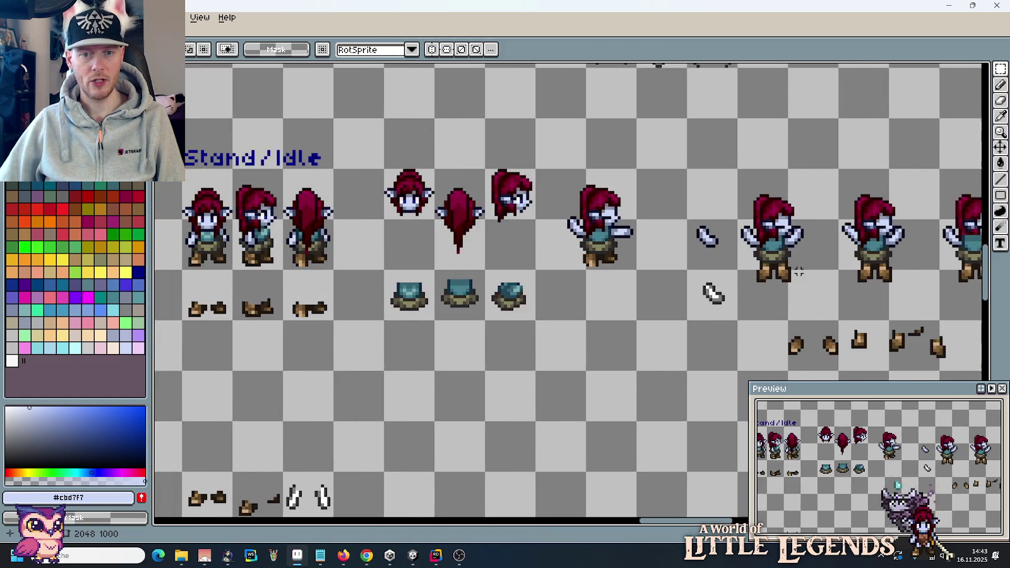
Step: Erase the front hair, face and stray dark pixels from the middle frame
scroll(527, 259, "up", 1)
scroll(459, 276, "up", 3)
mouse_move(450, 265)
left_mouse_down()
mouse_move(493, 226)
mouse_move(517, 142)
left_mouse_up()
key("Delete")
left_click_drag(556, 271, 505, 171)
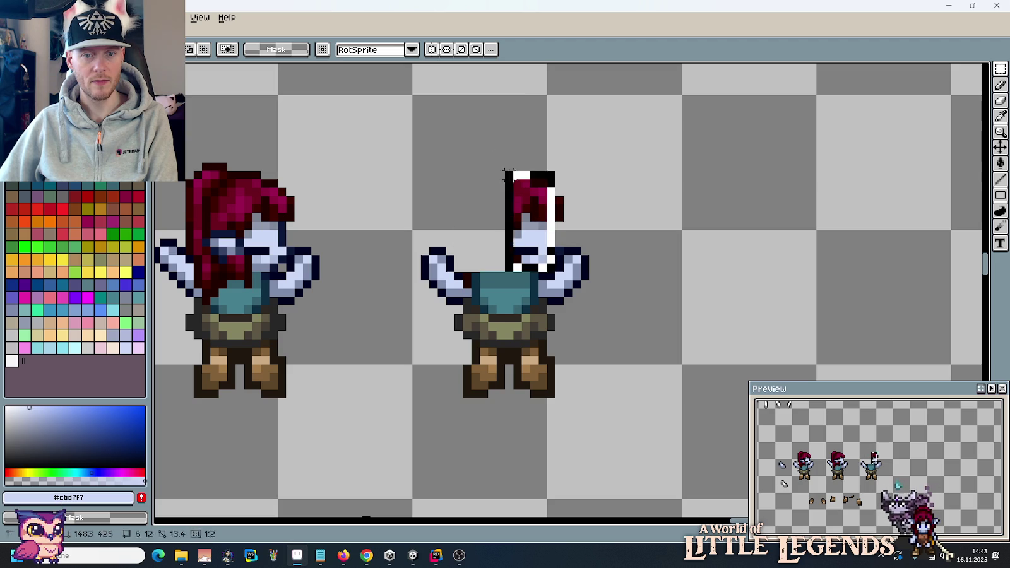
key("Delete")
mouse_move(558, 248)
left_mouse_down()
mouse_move(525, 157)
mouse_move(708, 224)
left_mouse_up()
key("Delete")
scroll(490, 174, "down", 2)
scroll(705, 224, "left", 5)
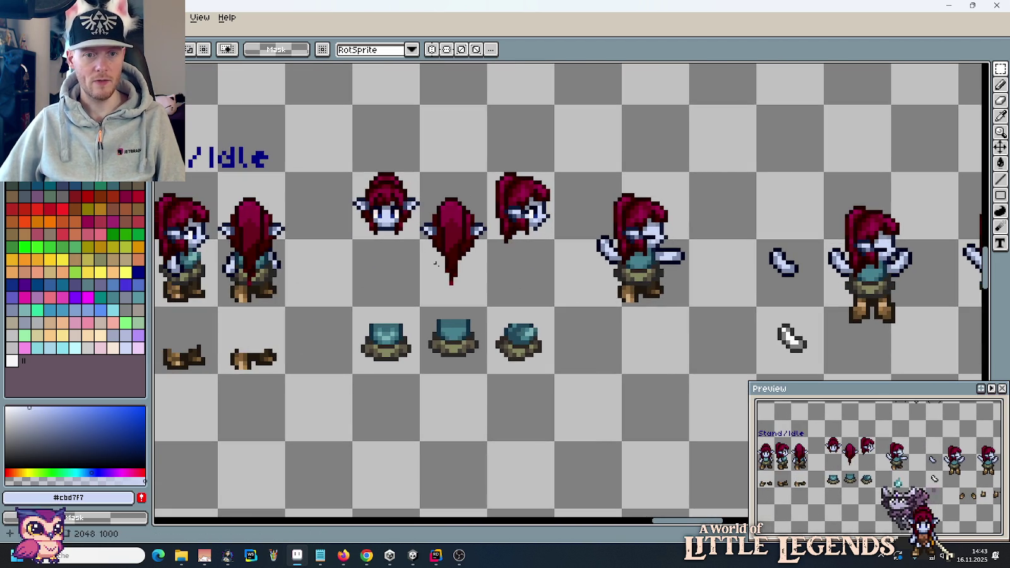
Step: Move the back-of-head hair sprite onto a body frame to the right
left_click_drag(435, 263, 442, 189)
mouse_move(451, 240)
left_mouse_down()
mouse_move(873, 268)
mouse_move(831, 280)
left_mouse_up()
scroll(831, 281, "left", 4)
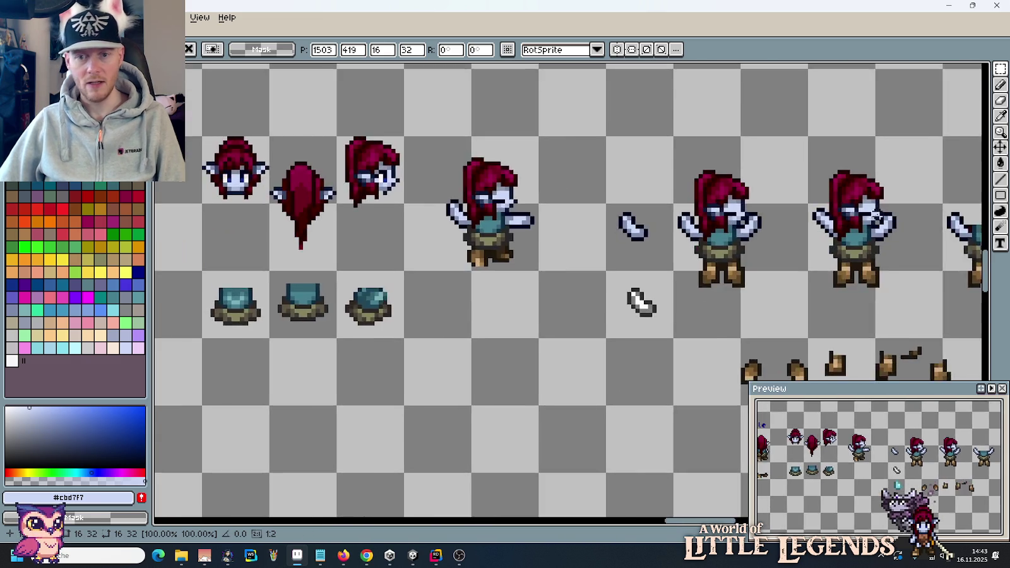
scroll(878, 216, "left", 5)
left_click_drag(453, 265, 446, 158)
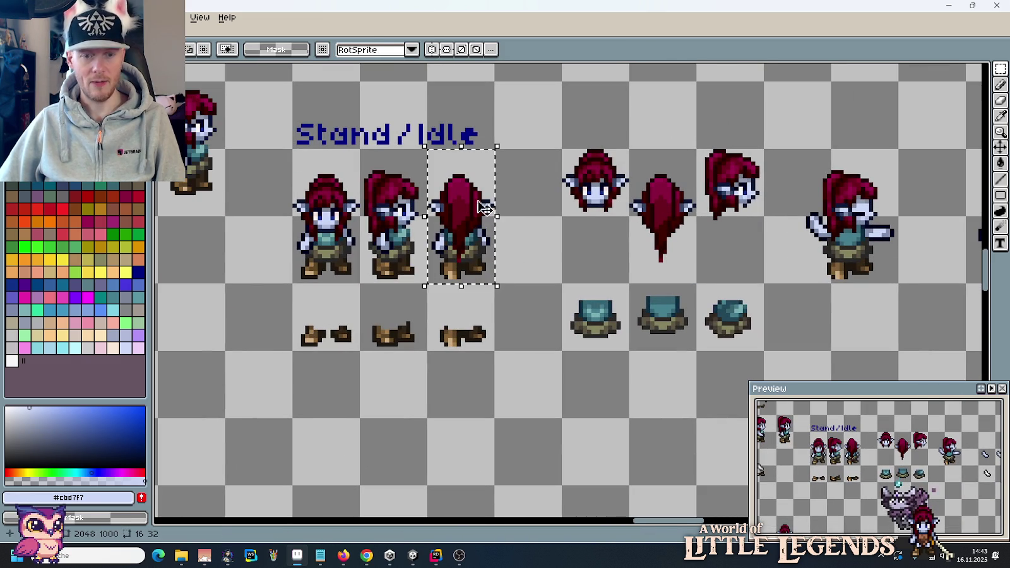
scroll(726, 221, "right", 6)
scroll(760, 210, "right", 5)
scroll(568, 221, "up", 2)
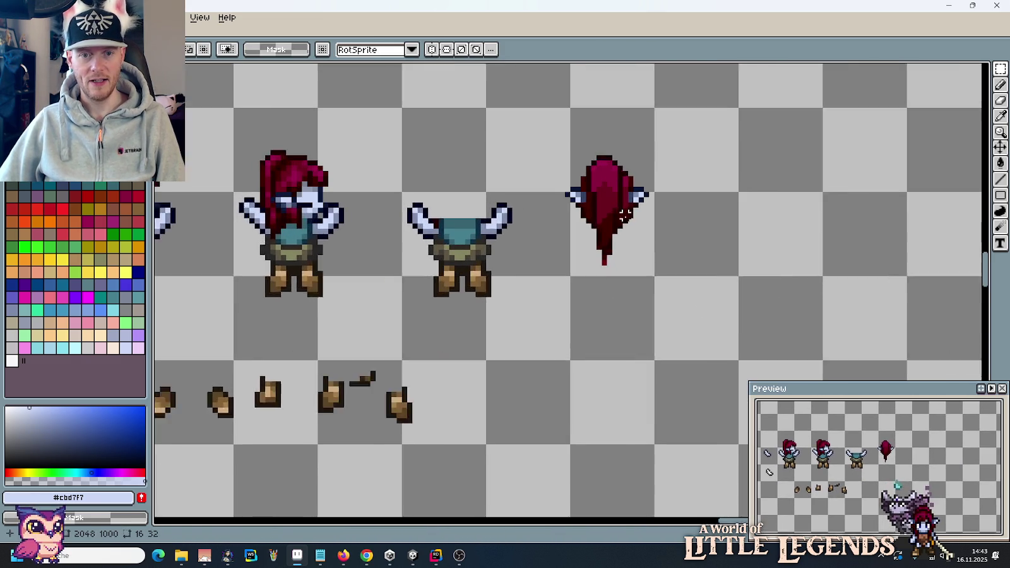
mouse_move(613, 246)
left_mouse_down()
mouse_move(523, 251)
mouse_move(510, 241)
mouse_move(668, 241)
left_mouse_up()
key("Right")
key("Right")
key("Right")
key("Right")
key("Right")
key("Right")
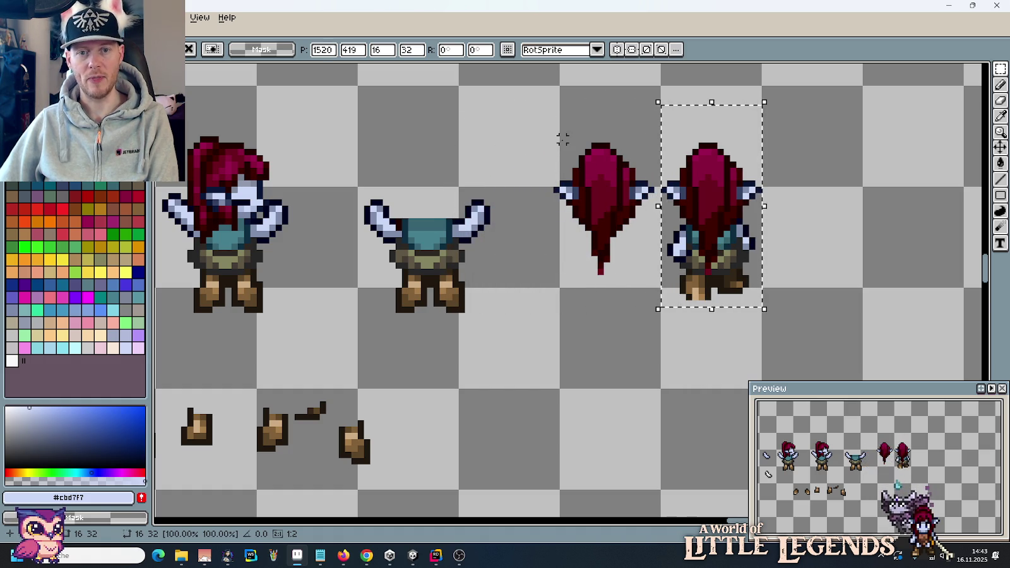
Step: Nudge the separate back hair sprite onto the middle body
left_click_drag(557, 134, 632, 310)
left_click_drag(658, 133, 532, 309)
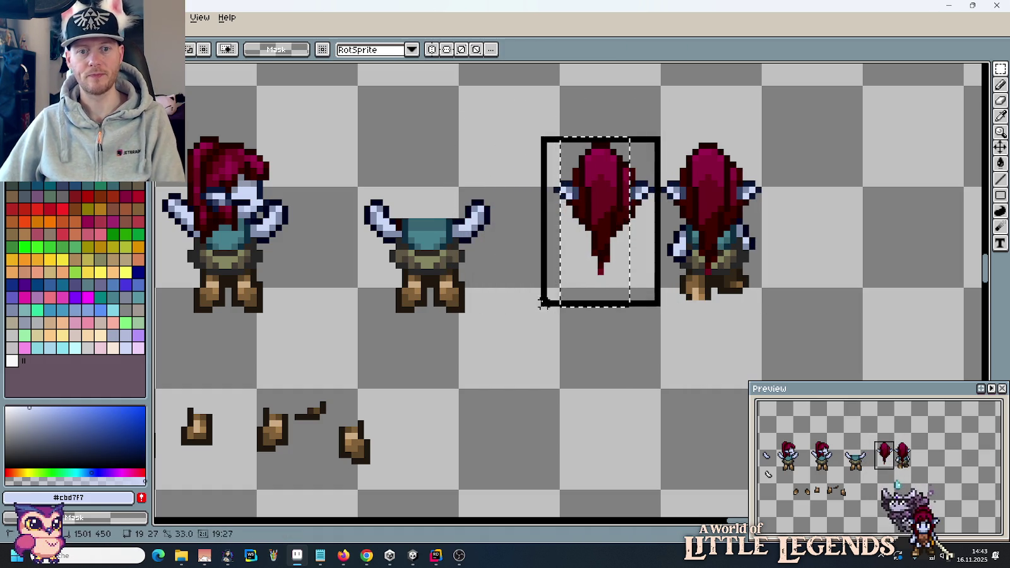
left_click_drag(631, 281, 625, 281)
key("Left")
key("Left")
key("Left")
key("Left")
key("Left")
key("Left")
key("Left")
left_click(587, 250)
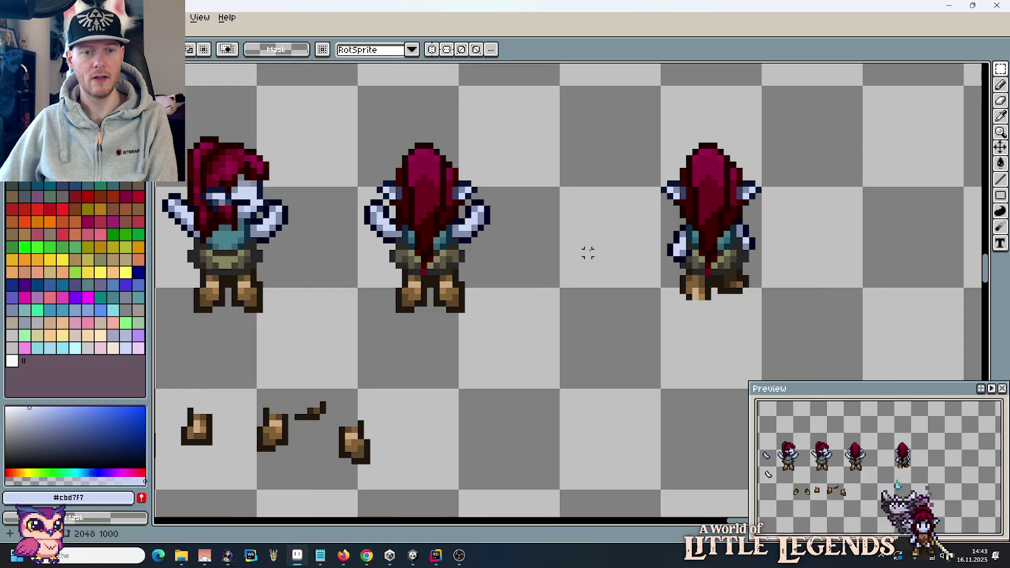
scroll(589, 251, "down", 1)
scroll(590, 252, "down", 2)
left_click_drag(549, 271, 642, 233)
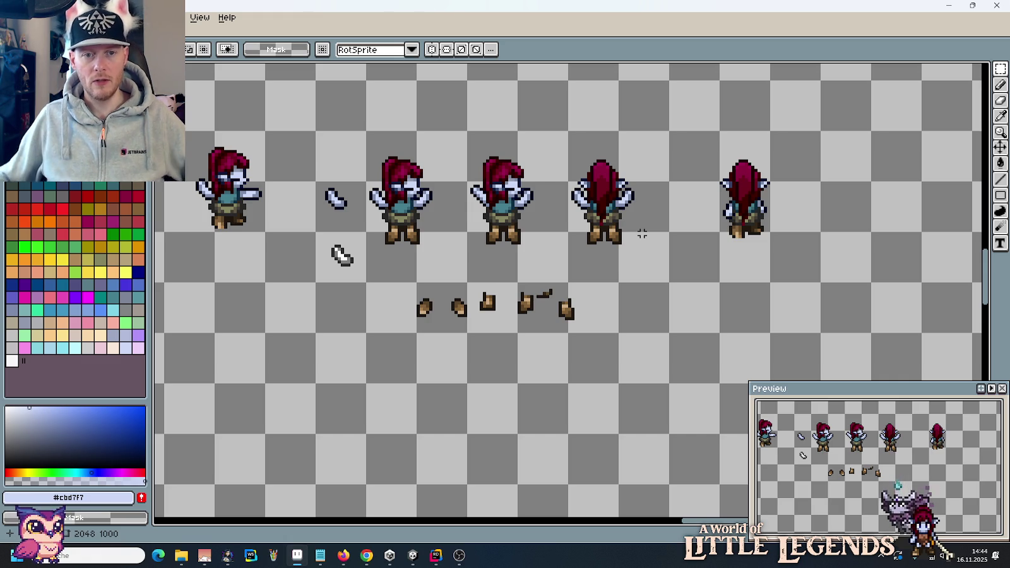
scroll(587, 227, "up", 3)
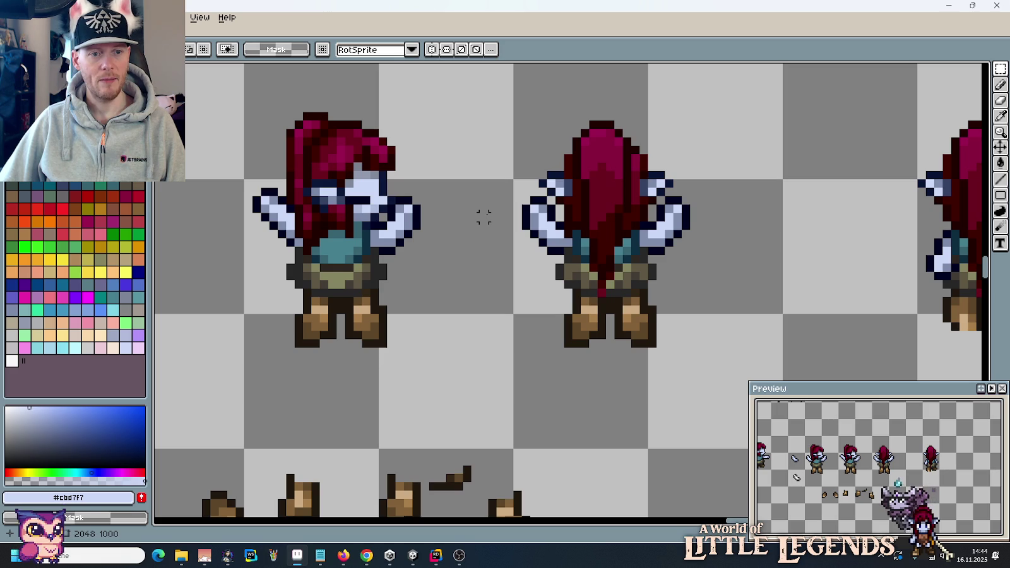
Step: Erase the back sprite's left hand and drop in a copy of the front sprite's raised hand
left_click_drag(503, 194, 559, 249)
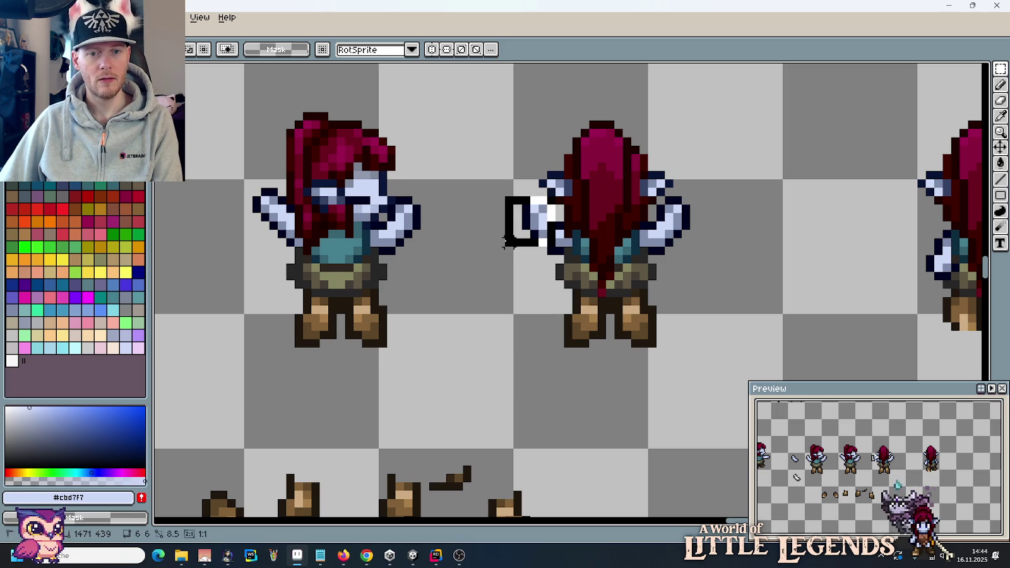
key("Delete")
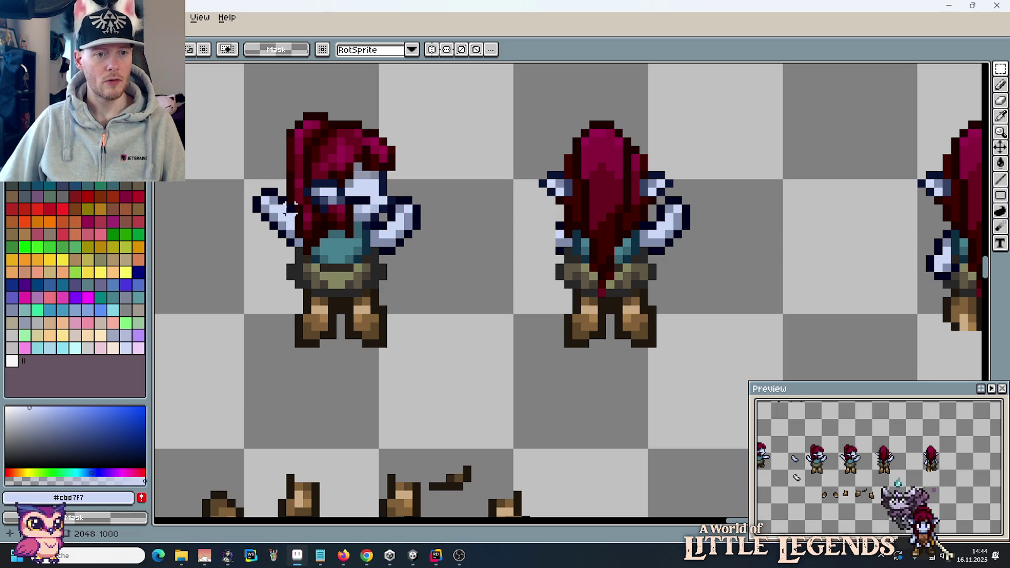
scroll(271, 190, "up", 3)
left_click_drag(311, 200, 215, 288)
mouse_move(252, 230)
left_mouse_down()
mouse_move(797, 249)
mouse_move(799, 232)
left_mouse_up()
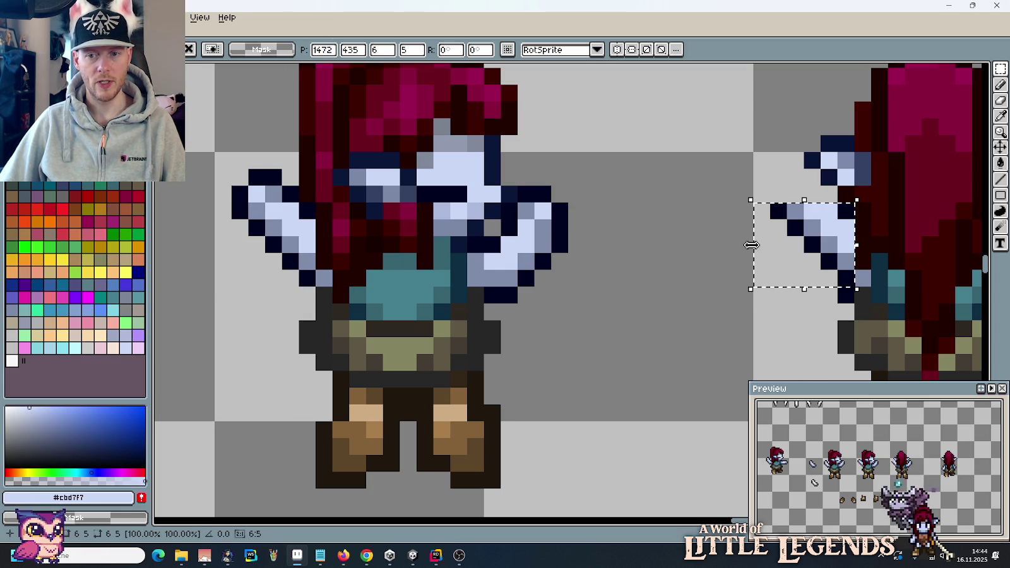
left_click(776, 313)
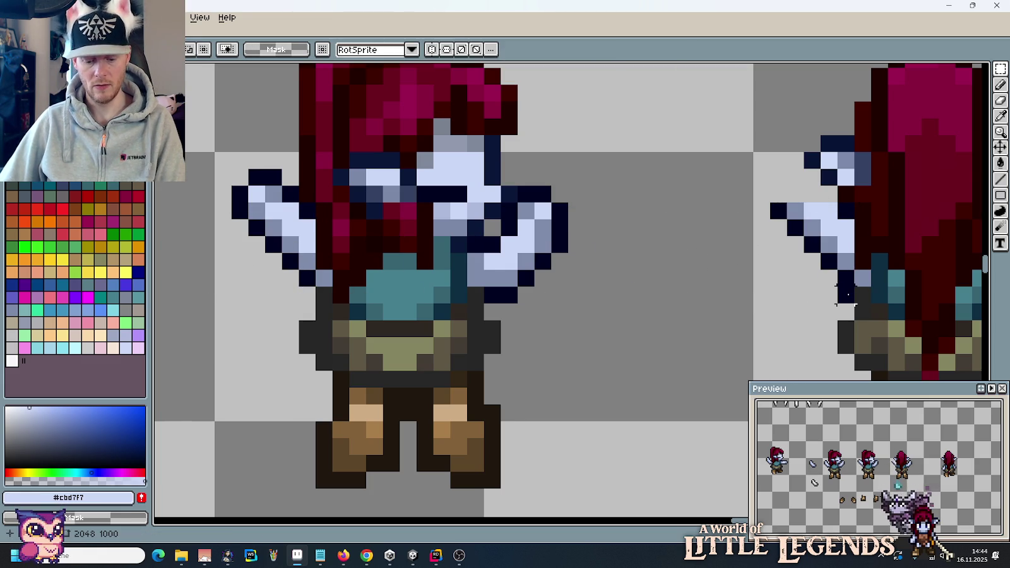
Step: Nudge the pasted raised hand into place on the back-view sprite
key("i")
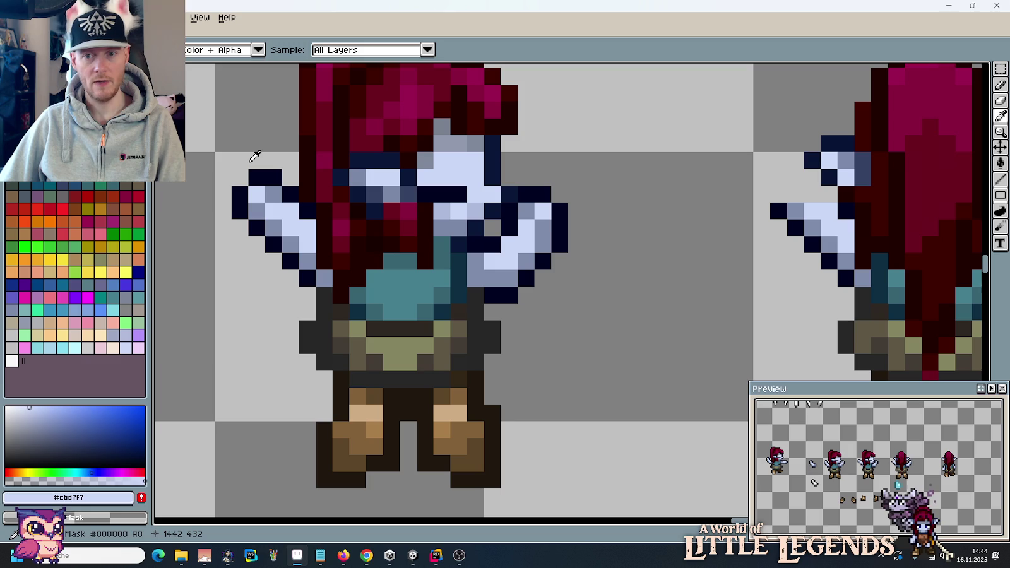
key("m")
mouse_move(216, 136)
left_mouse_down()
mouse_move(282, 192)
mouse_move(781, 183)
left_mouse_up()
left_click(710, 275)
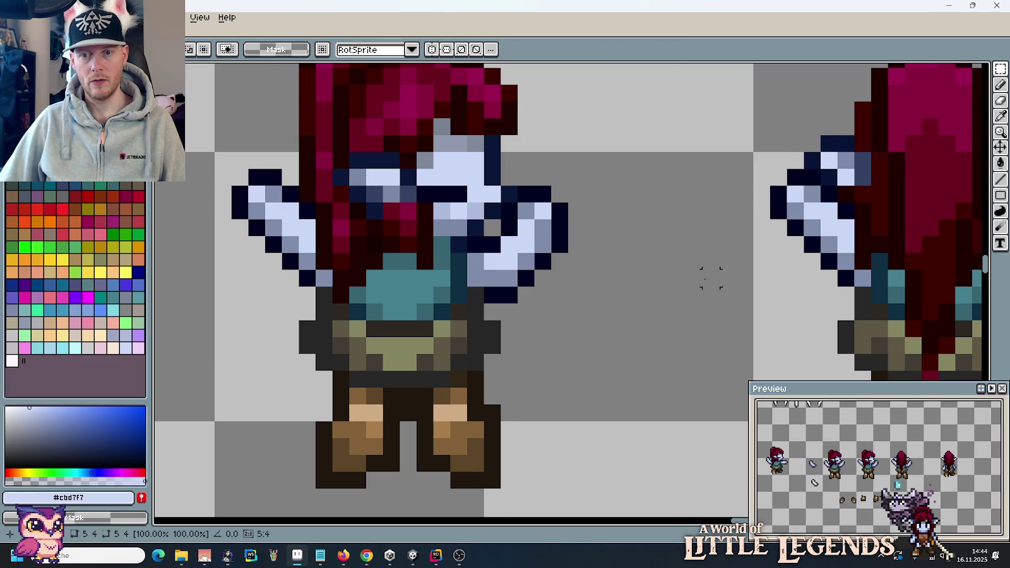
scroll(694, 275, "down", 3)
scroll(591, 208, "down", 1)
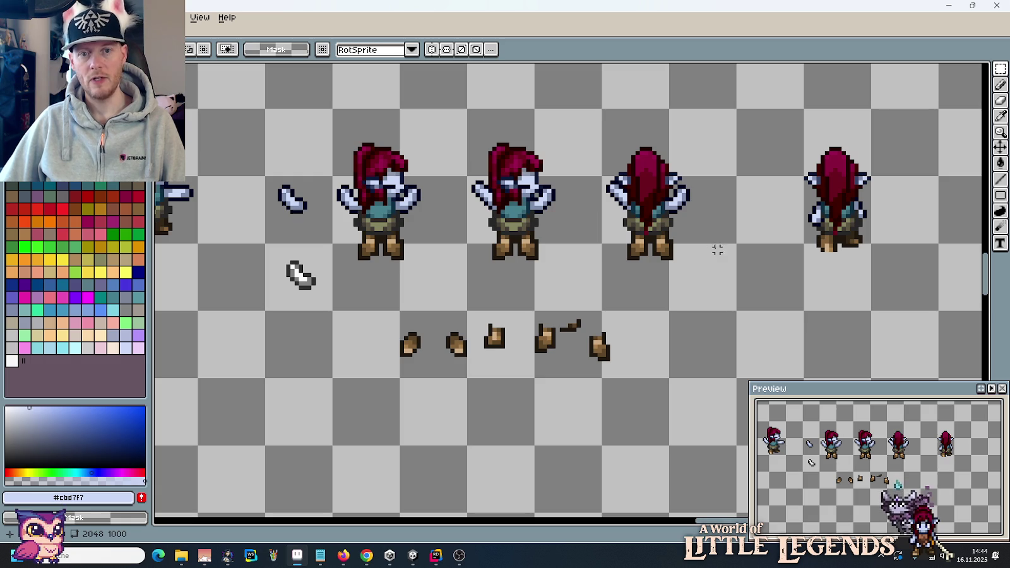
left_click_drag(620, 154, 692, 254)
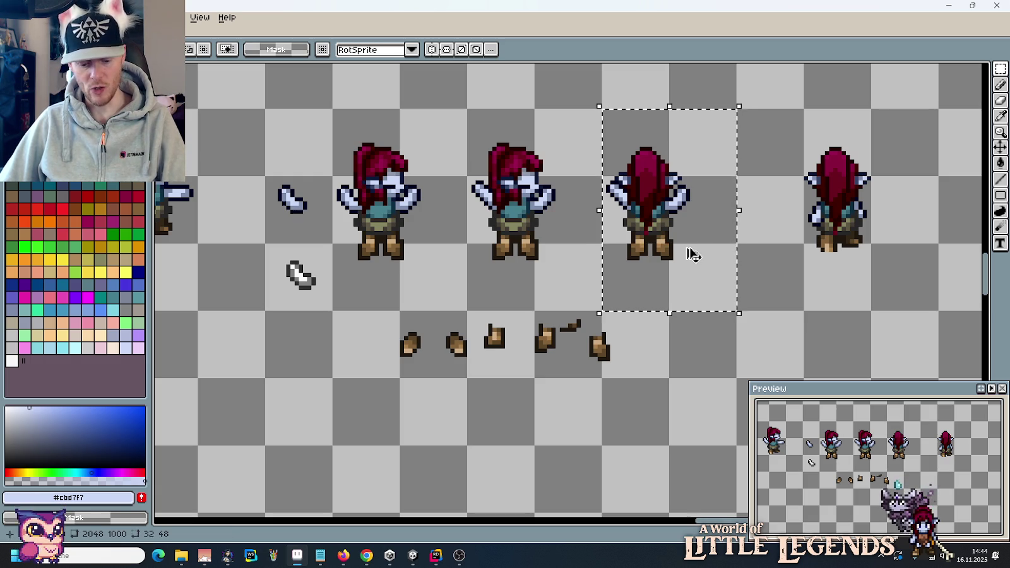
Step: Undo the accidental clear, then replace the fourth sprite with a copy of the third
key("ctrl+z")
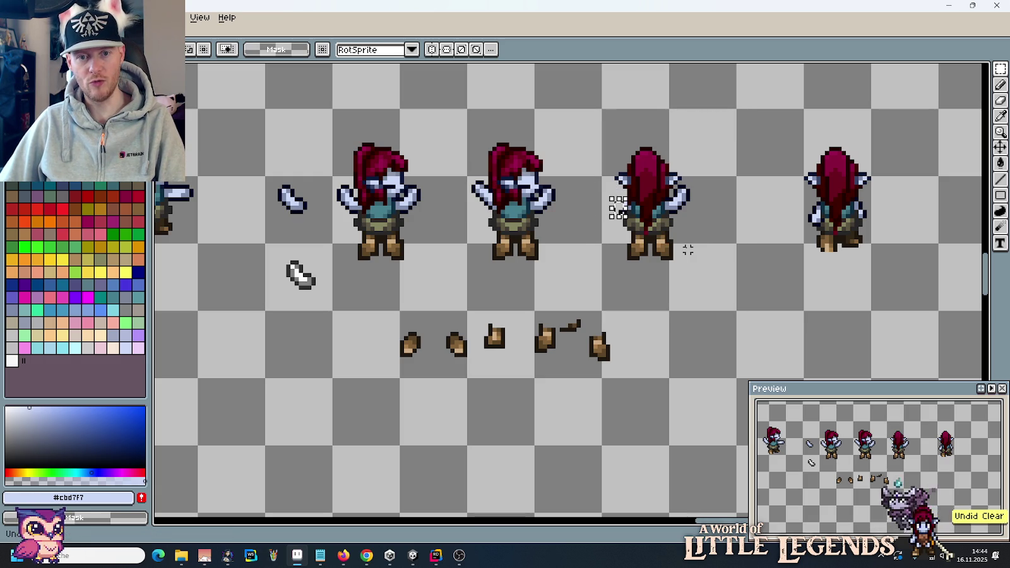
scroll(727, 158, "right", 2)
left_click_drag(728, 159, 777, 264)
key("Delete")
key("ctrl+shift+d")
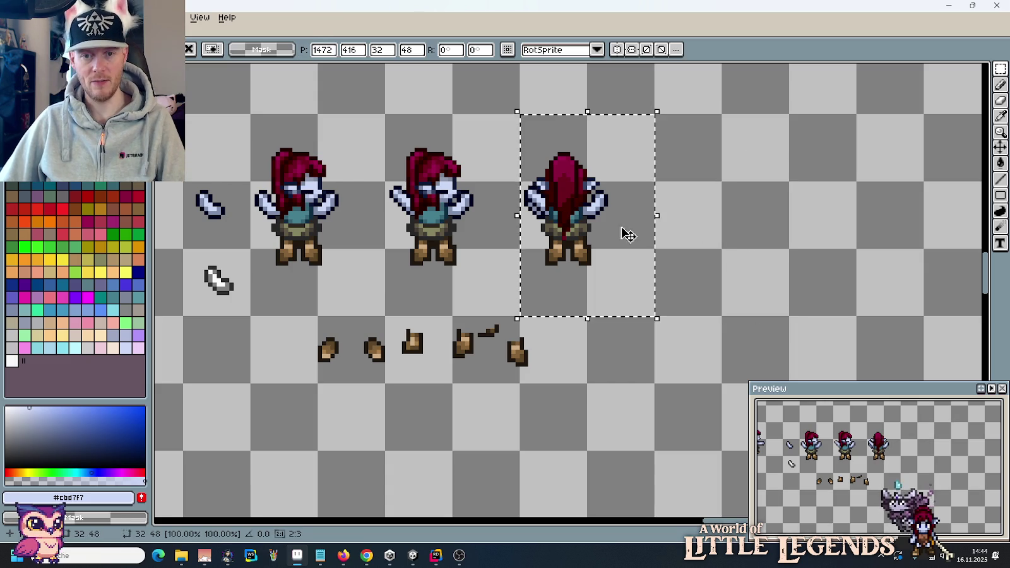
left_click_drag(628, 235, 760, 233)
key("Escape")
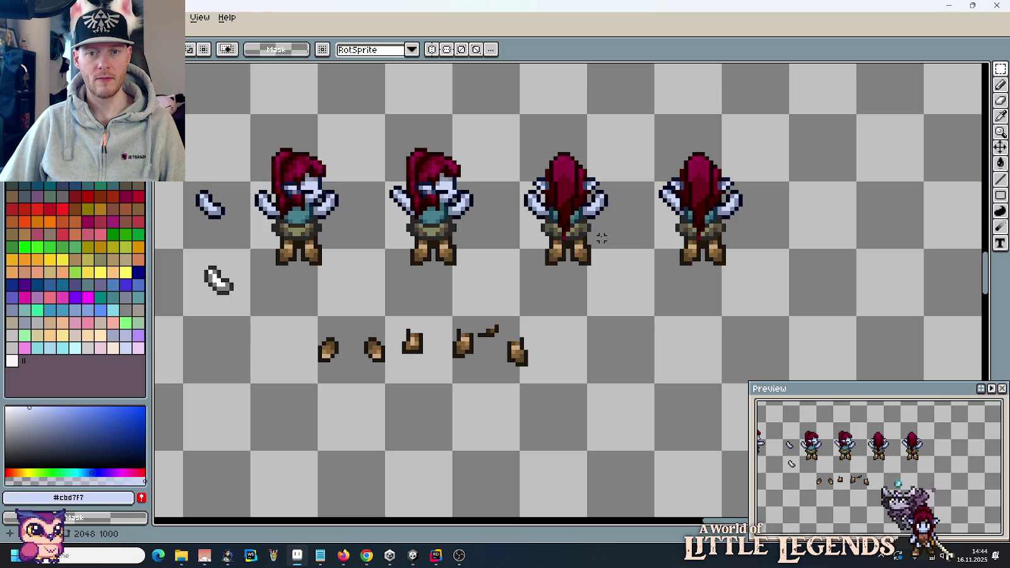
Step: Lower the fourth sprite's right arm by one pixel
scroll(702, 189, "up", 1)
scroll(734, 193, "up", 3)
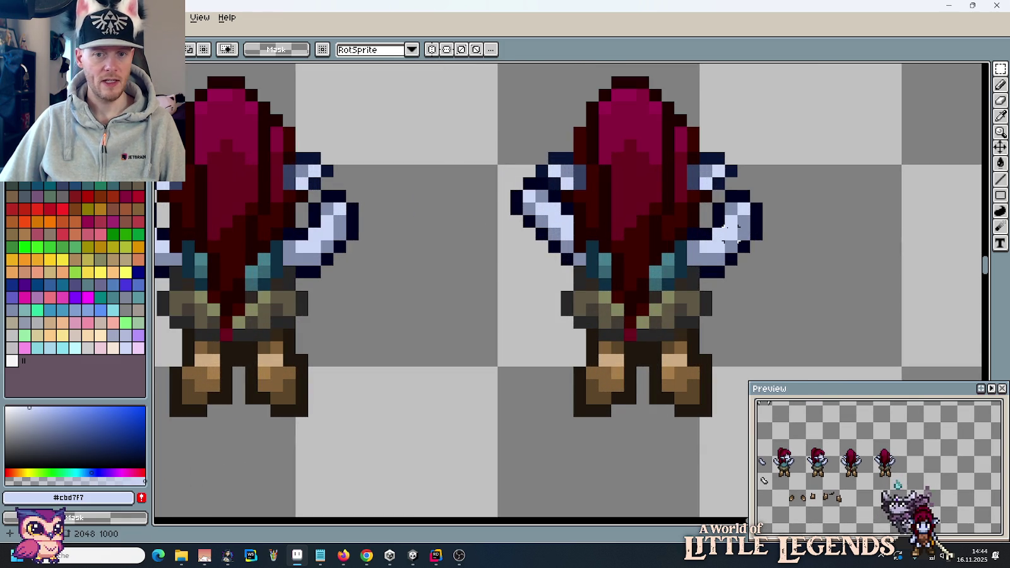
mouse_move(710, 188)
left_mouse_down()
mouse_move(790, 281)
mouse_move(761, 260)
left_mouse_up()
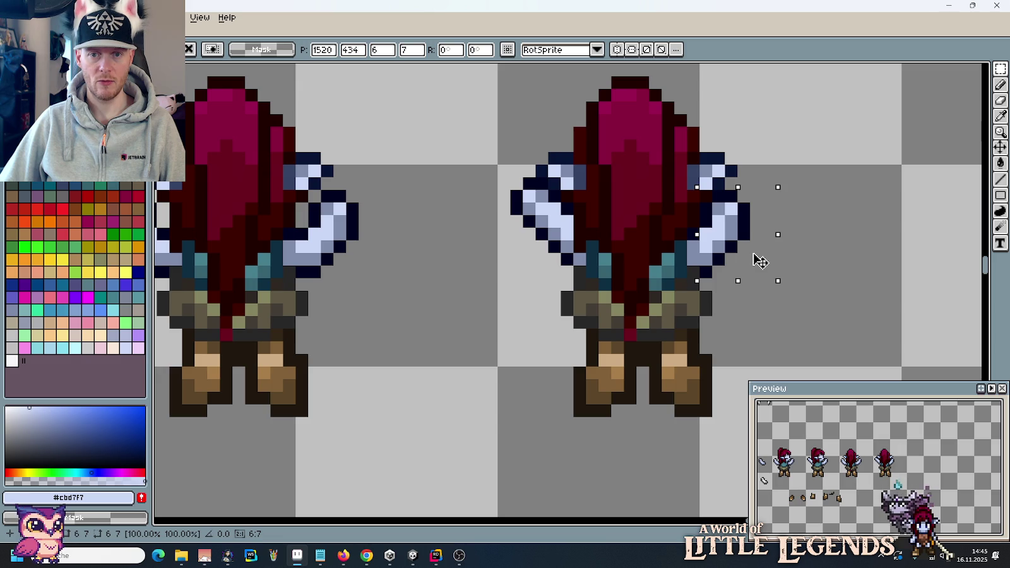
left_click_drag(760, 261, 772, 257)
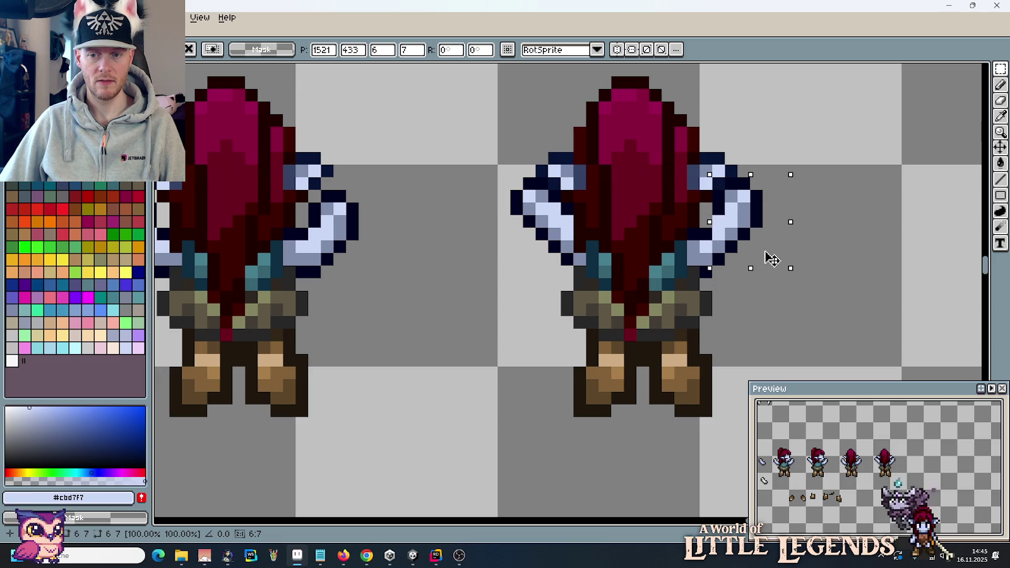
left_click_drag(771, 259, 765, 259)
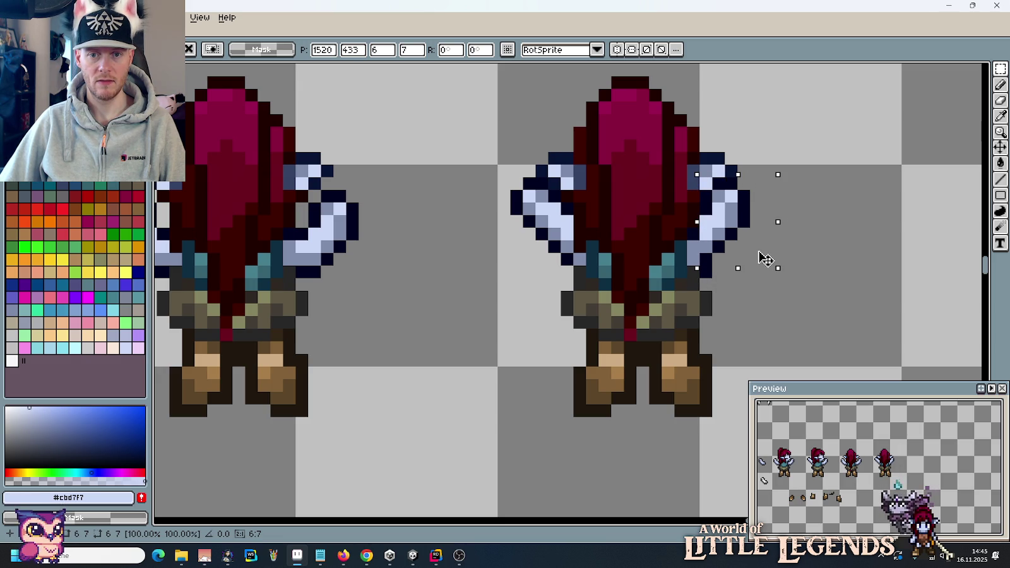
left_click_drag(765, 259, 771, 262)
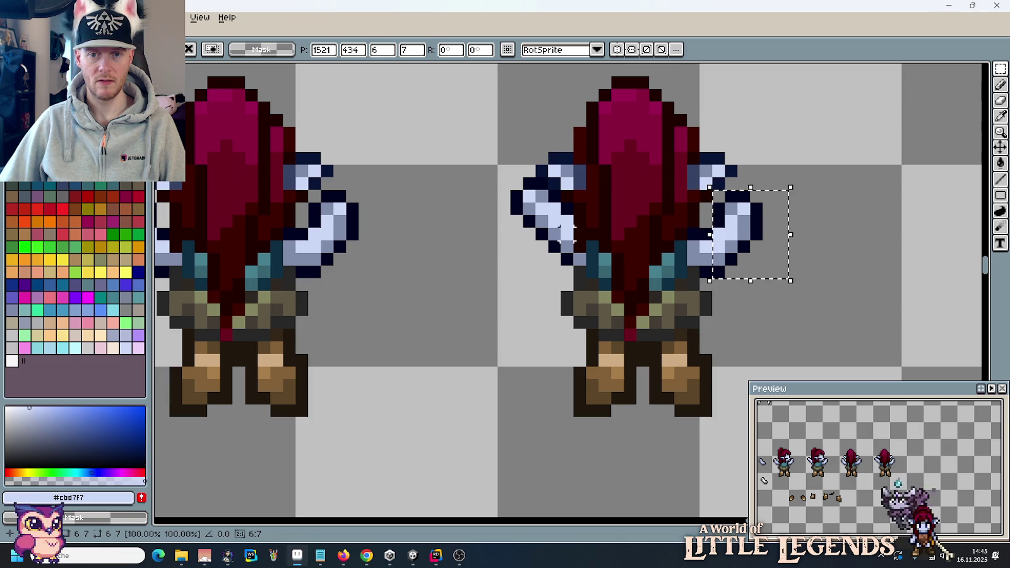
key("Return")
scroll(636, 283, "down", 3)
scroll(635, 283, "down", 2)
left_click_drag(619, 269, 670, 320)
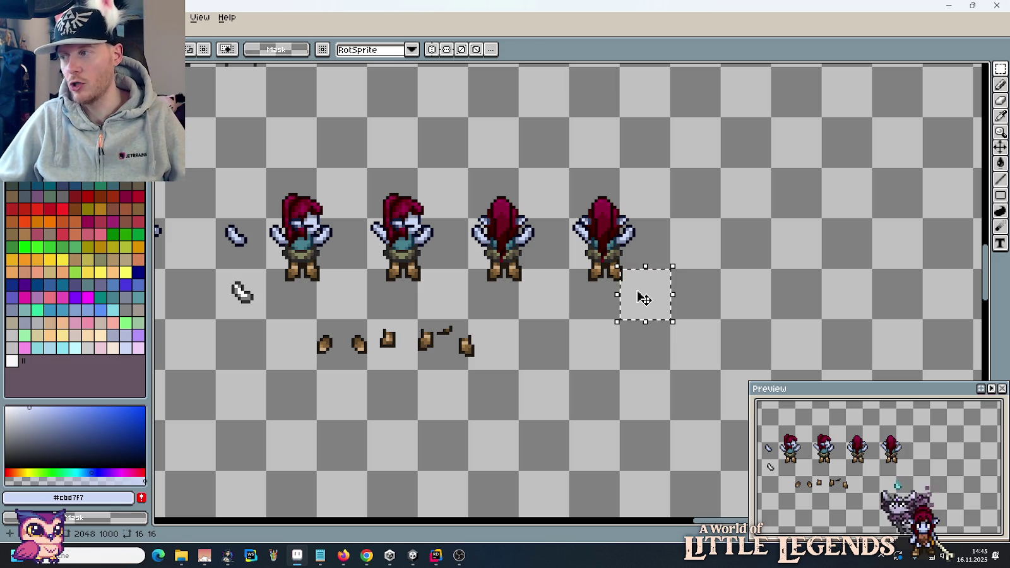
Step: Copy the fourth back-view sprite into the fifth slot and lower its right arm by one pixel
mouse_move(670, 319)
left_mouse_down()
mouse_move(568, 218)
mouse_move(568, 169)
left_mouse_up()
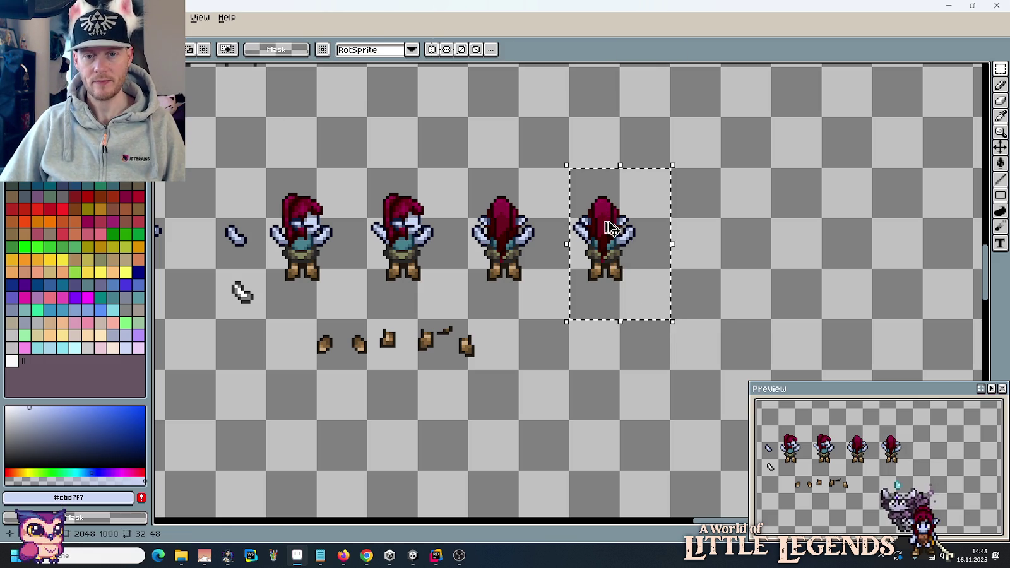
left_click_drag(619, 252, 720, 252)
left_click(768, 235)
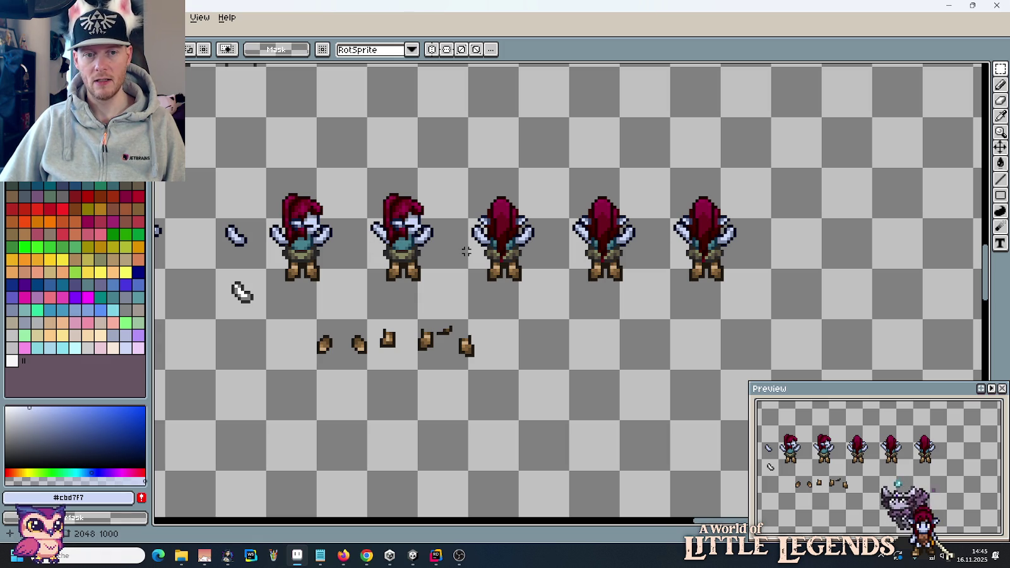
scroll(692, 227, "up", 1)
scroll(726, 240, "up", 1)
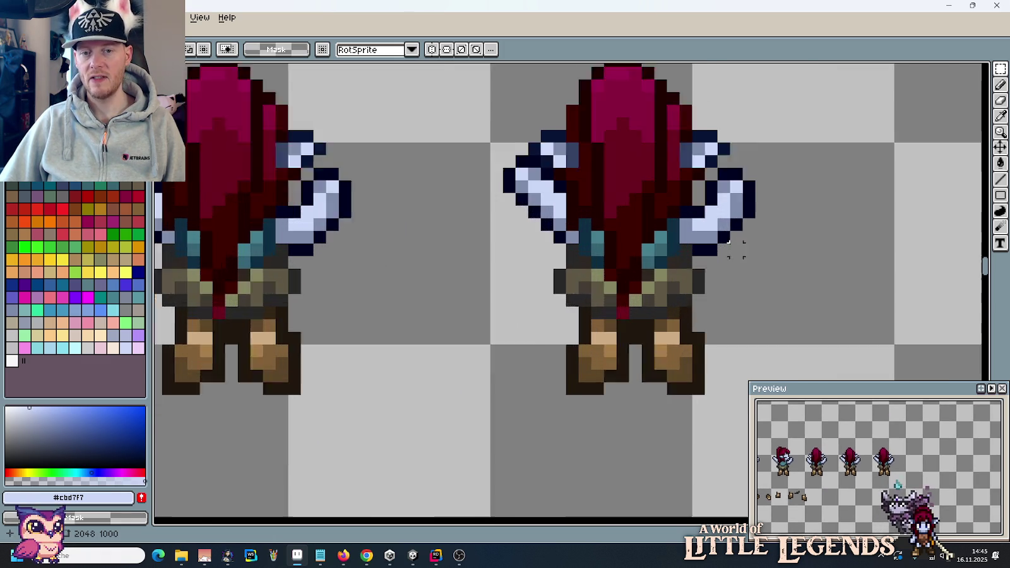
scroll(745, 240, "up", 1)
scroll(749, 275, "up", 1)
mouse_move(792, 306)
left_mouse_down()
mouse_move(707, 204)
mouse_move(733, 216)
mouse_move(717, 216)
left_mouse_up()
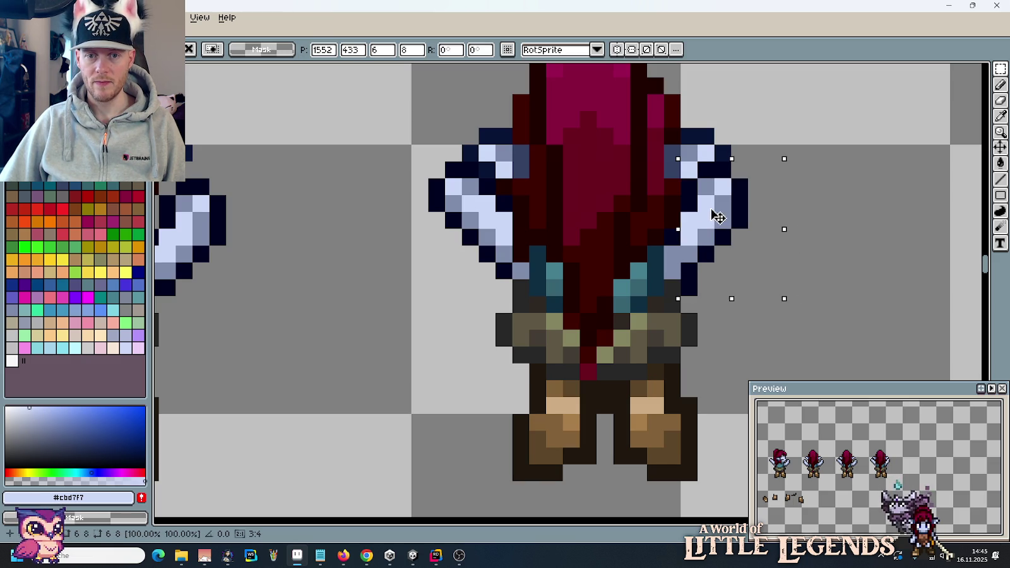
scroll(863, 479, "up", 1)
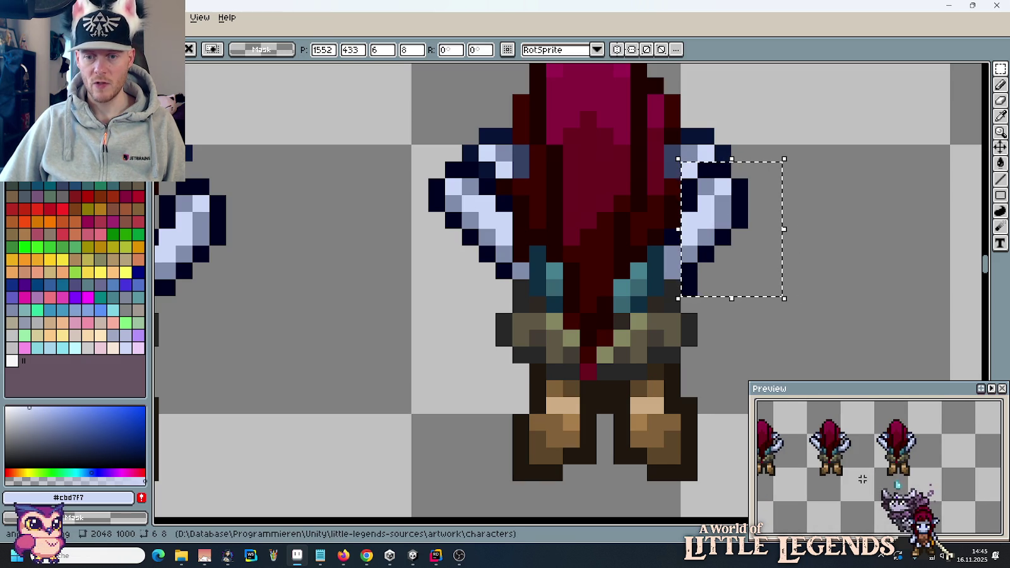
left_click_drag(735, 260, 736, 277)
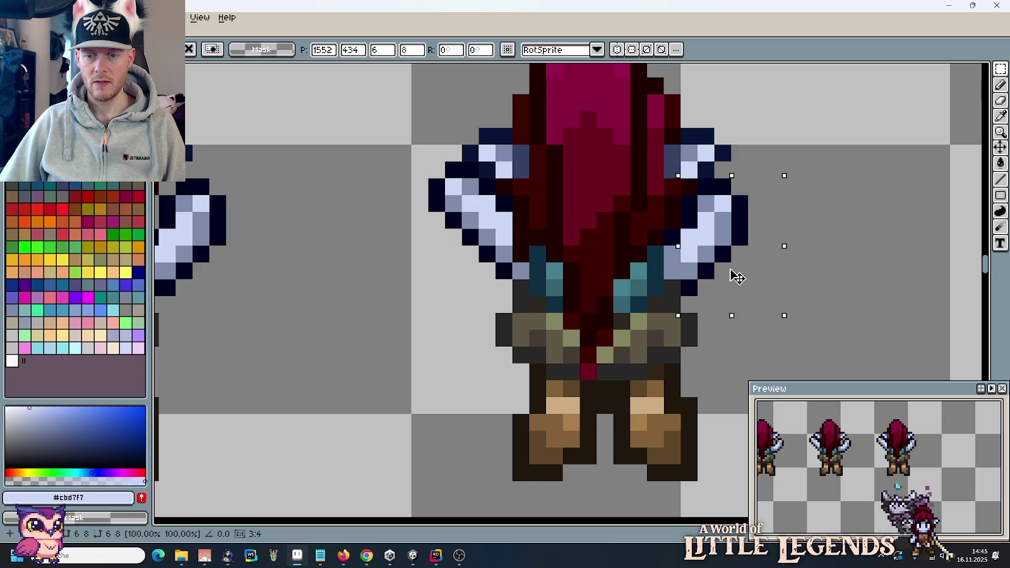
left_click(552, 232)
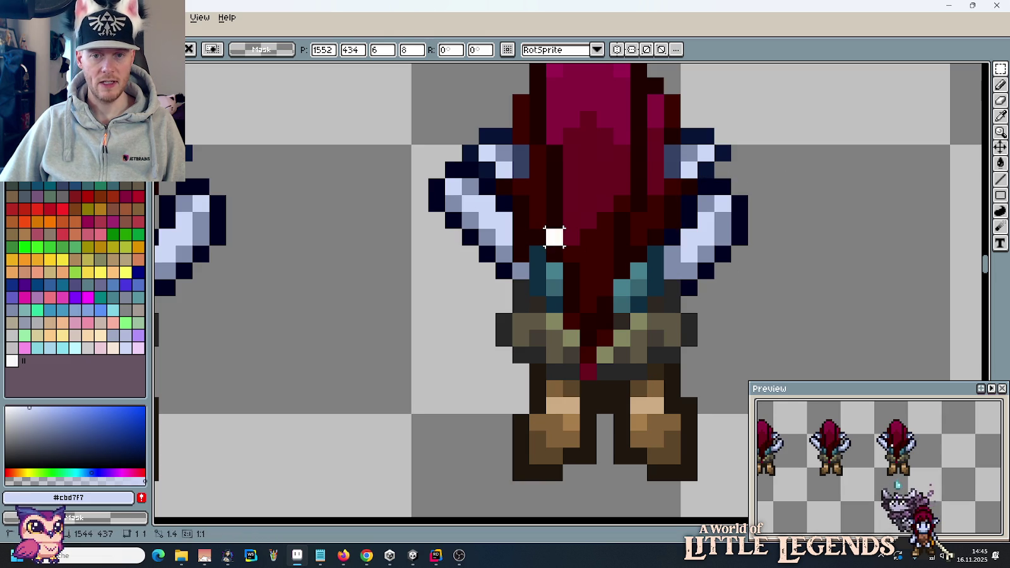
scroll(553, 243, "down", 3)
Step: Paste a copy of the third sprite as a sixth frame and move its arm down to the shoulder
left_click_drag(529, 254, 721, 250)
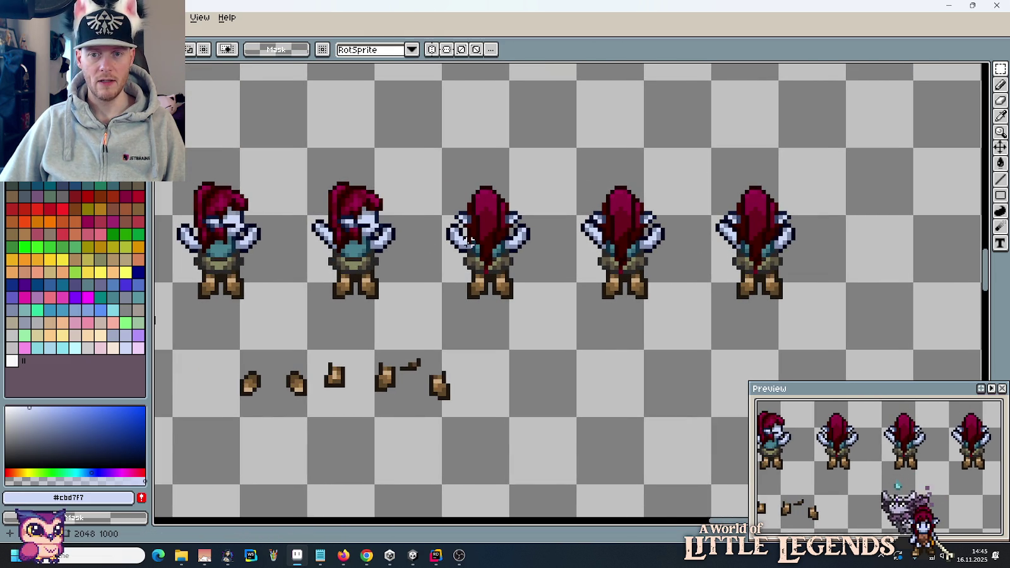
left_click_drag(521, 329, 474, 183)
key("ctrl+c")
key("ctrl+v")
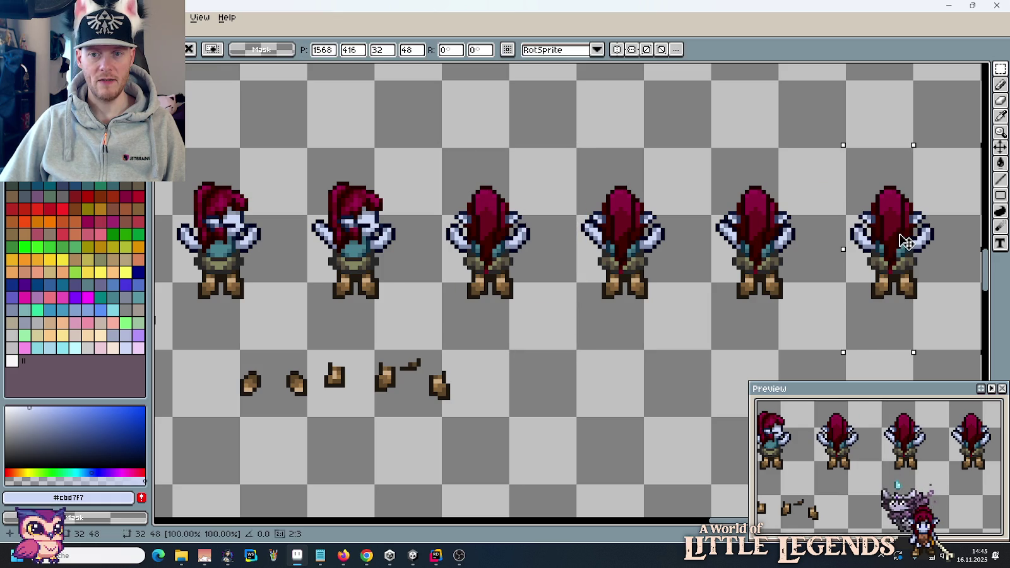
key("Return")
scroll(629, 247, "up", 1)
scroll(630, 247, "up", 2)
mouse_move(700, 264)
left_mouse_down()
mouse_move(754, 179)
mouse_move(735, 190)
left_mouse_up()
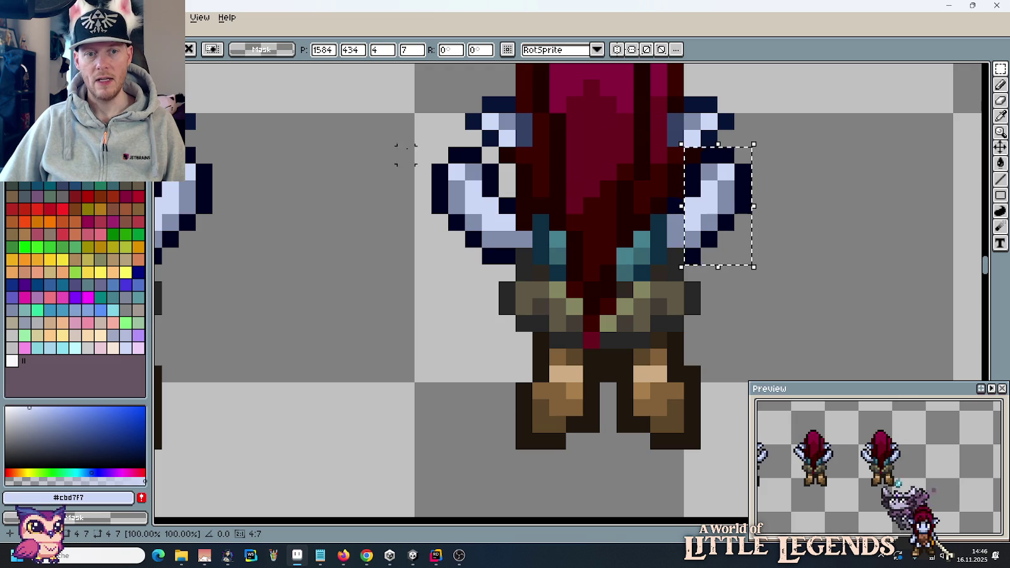
mouse_move(400, 148)
left_mouse_down()
mouse_move(486, 256)
mouse_move(490, 246)
left_mouse_up()
key("ctrl+d")
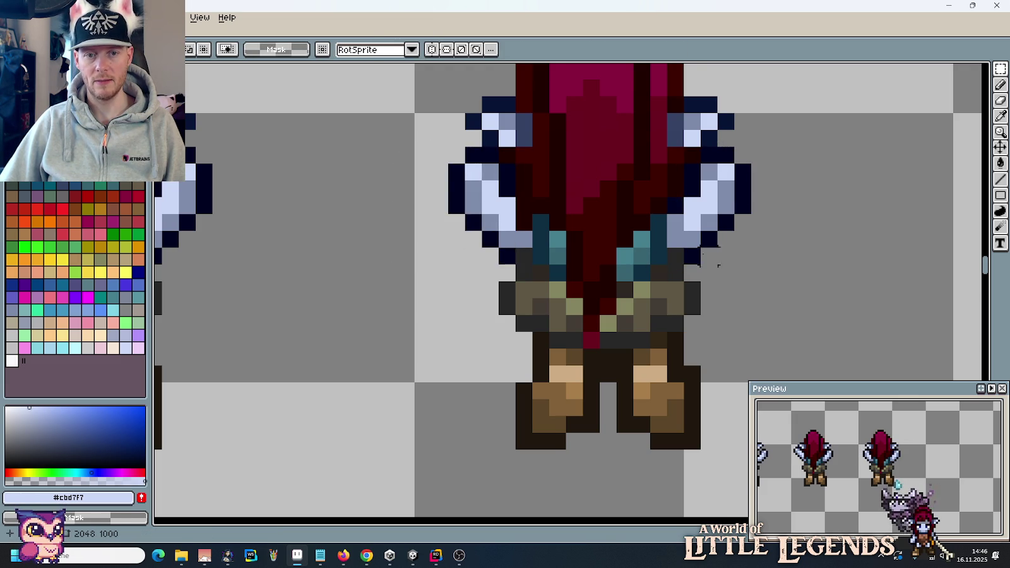
scroll(657, 245, "down", 5)
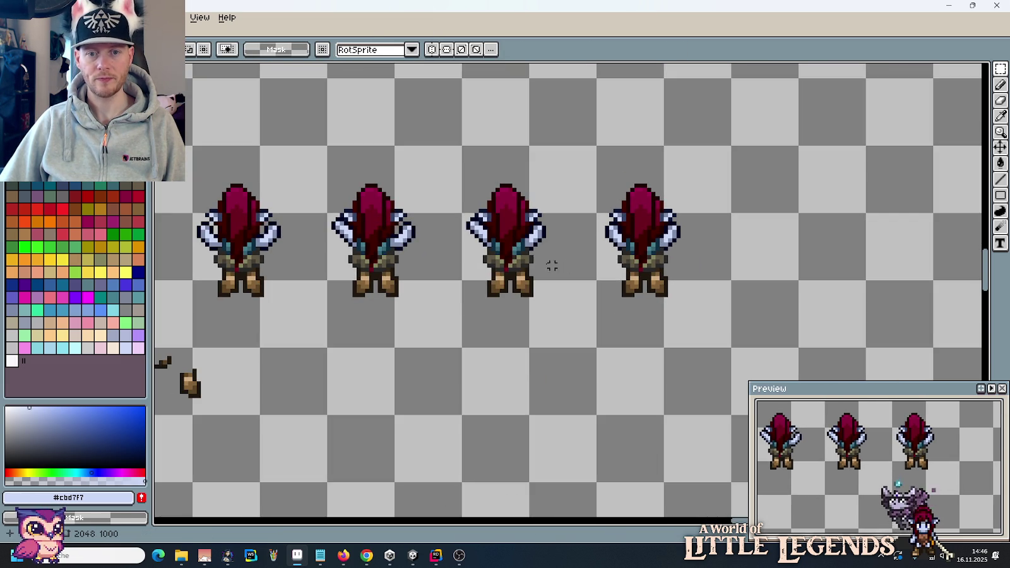
scroll(561, 257, "down", 1)
Step: Copy the last back-view frame into the next empty cell of the row
mouse_move(586, 255)
left_mouse_down()
mouse_move(690, 217)
mouse_move(597, 231)
left_mouse_up()
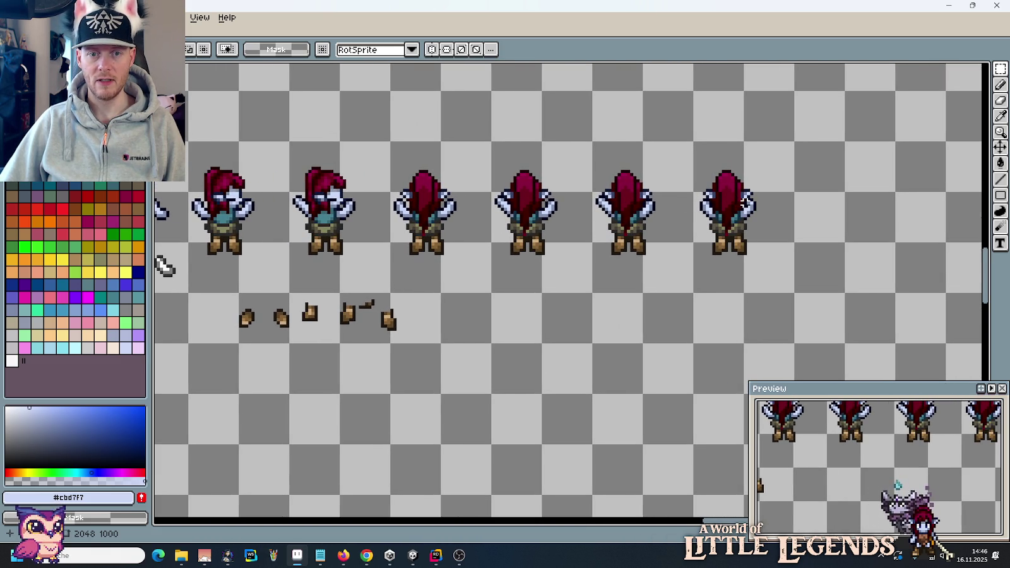
mouse_move(605, 211)
left_mouse_down()
mouse_move(852, 217)
mouse_move(756, 221)
left_mouse_up()
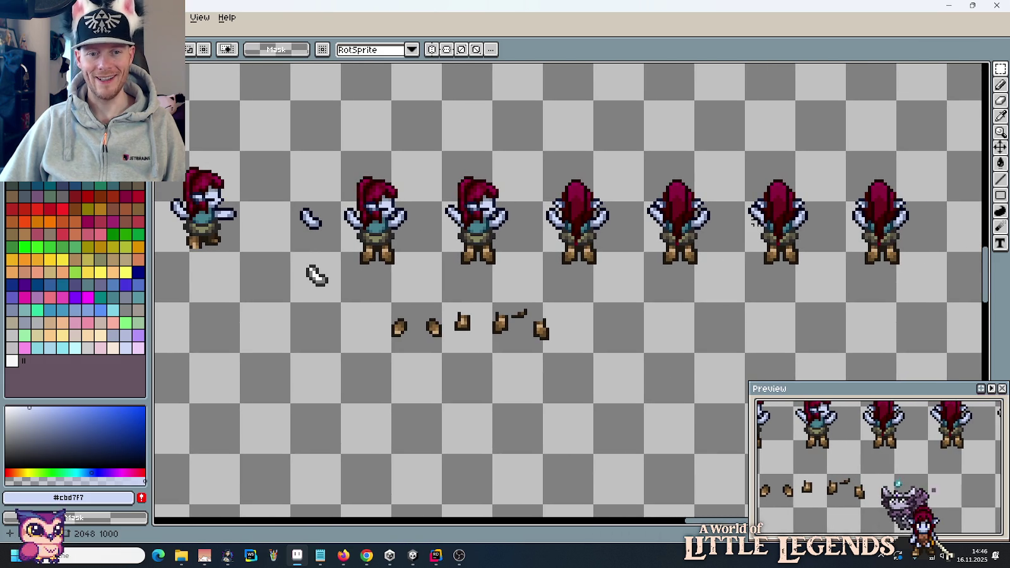
left_click_drag(861, 249, 833, 254)
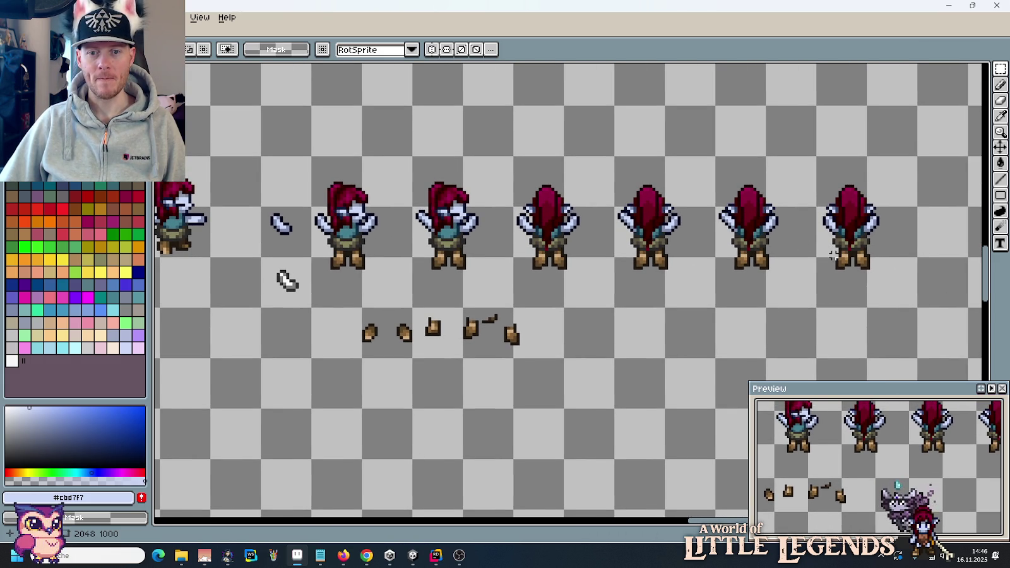
left_click_drag(833, 254, 717, 252)
left_click_drag(654, 259, 658, 271)
left_click_drag(600, 154, 719, 354)
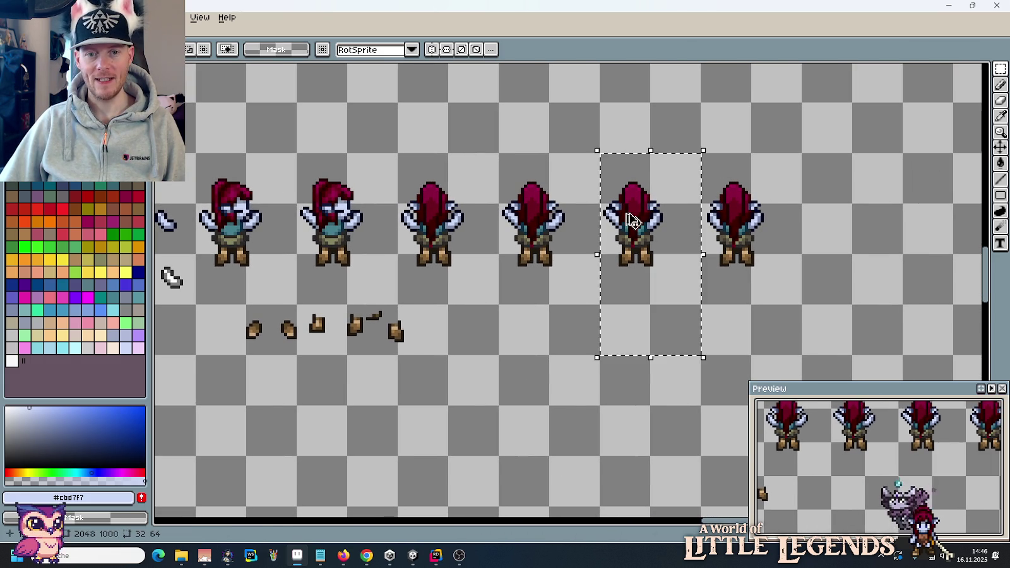
left_click(840, 218)
Step: Lasso the new frame's left arm and paste it a few pixels lower so it hangs outward
scroll(840, 218, "up", 3)
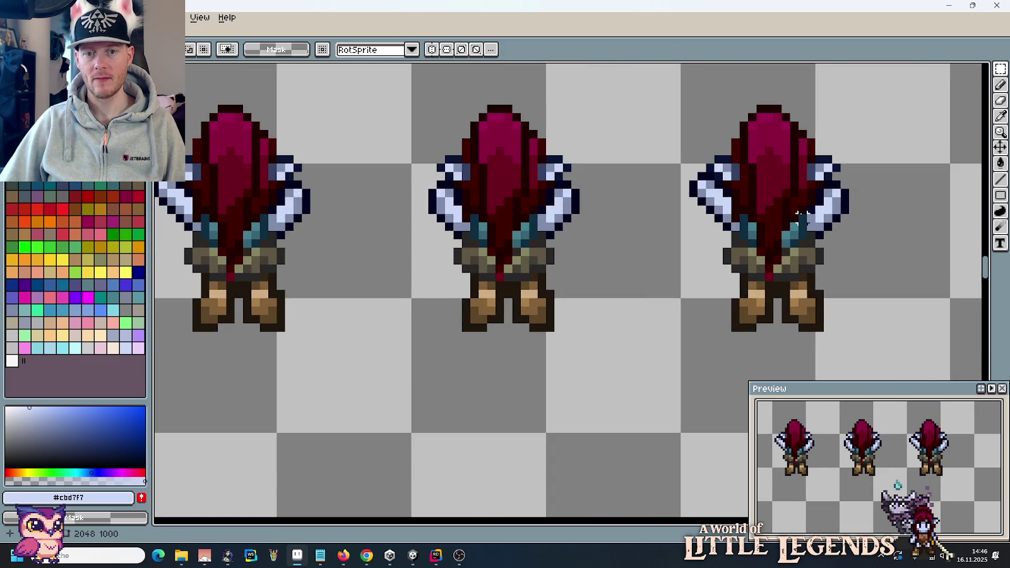
scroll(691, 186, "up", 1)
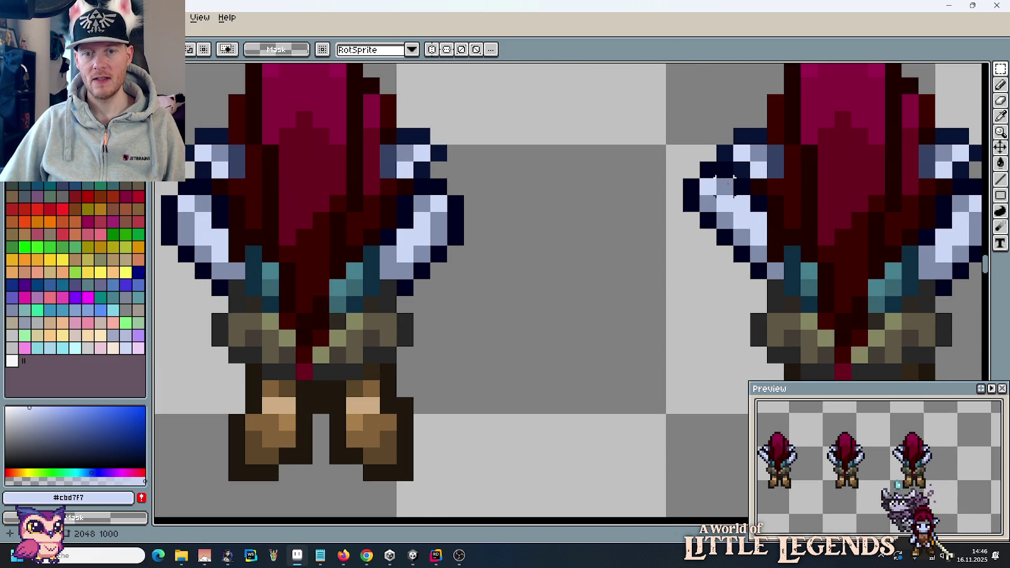
mouse_move(1000, 69)
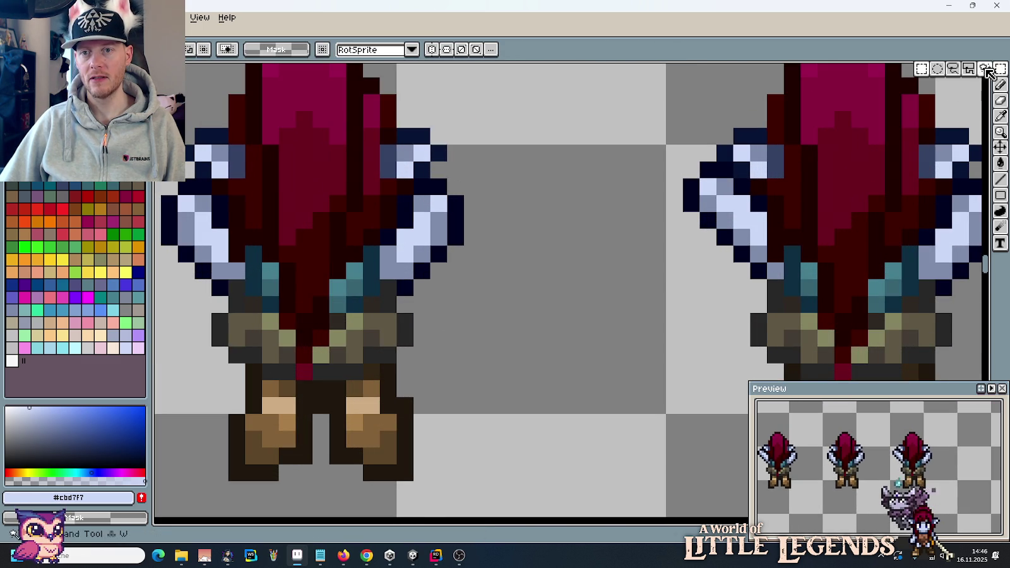
left_click(984, 72)
scroll(767, 209, "up", 1)
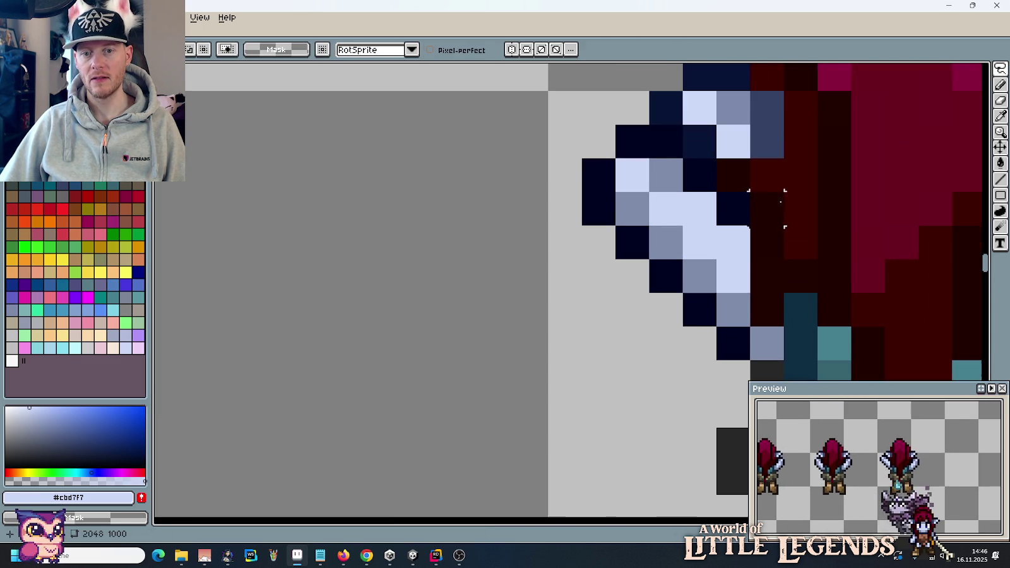
mouse_move(728, 349)
left_mouse_down()
mouse_move(664, 156)
mouse_move(597, 140)
mouse_move(565, 183)
mouse_move(597, 311)
mouse_move(678, 347)
left_mouse_up()
scroll(679, 347, "down", 4)
left_click(34, 17)
mouse_move(110, 117)
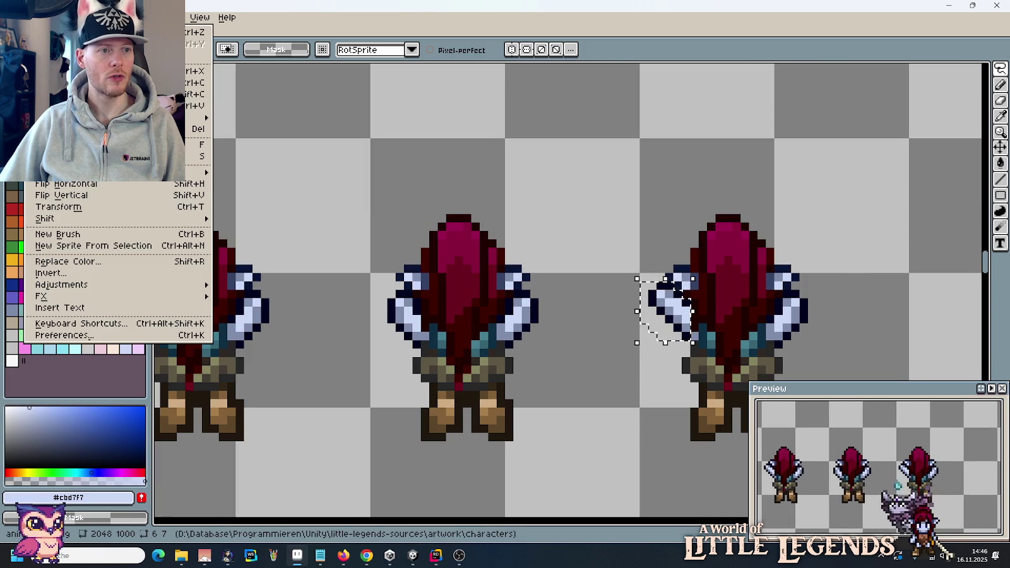
key("ctrl+v")
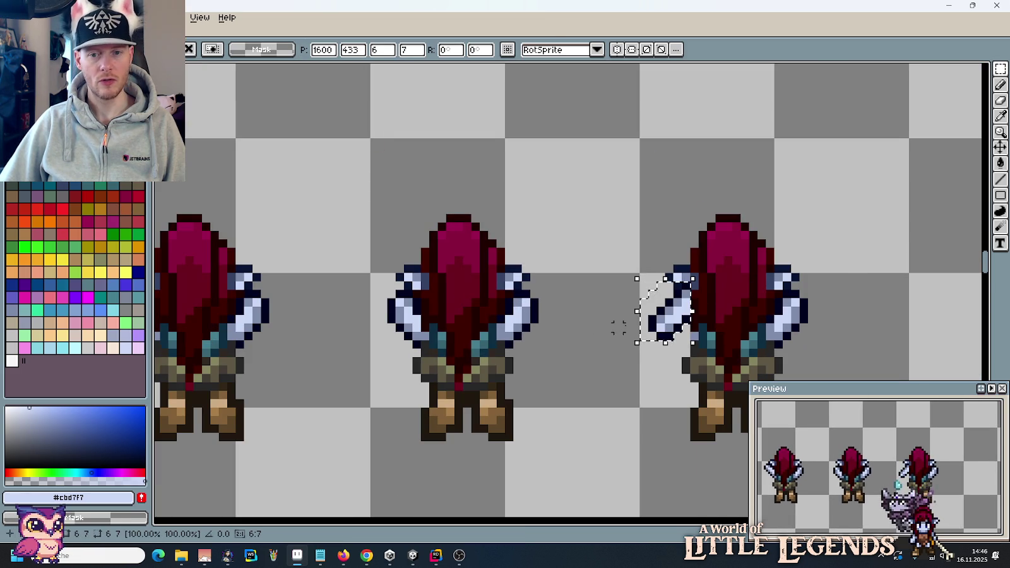
left_click_drag(670, 325, 662, 360)
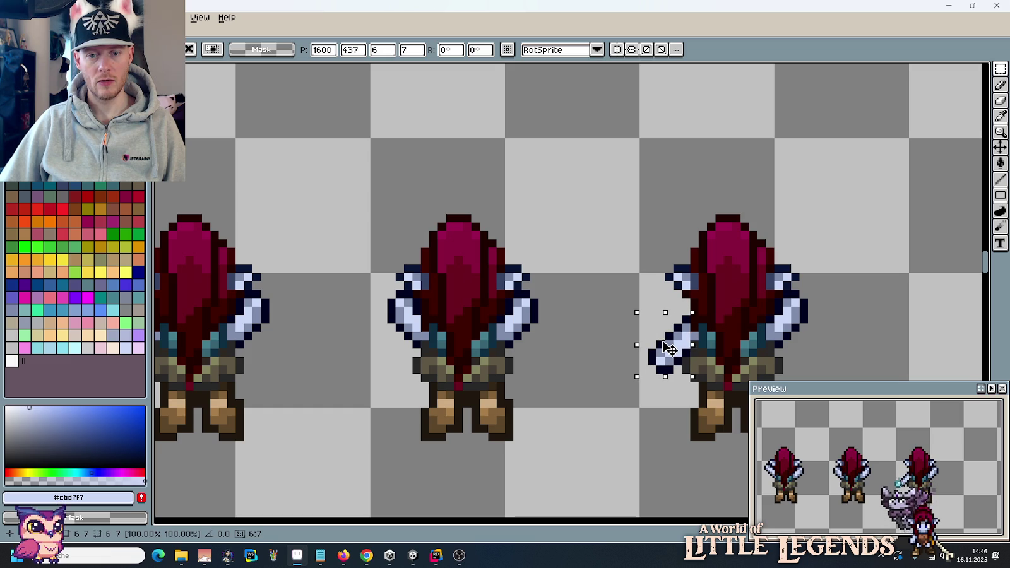
key("Return")
scroll(596, 260, "down", 2)
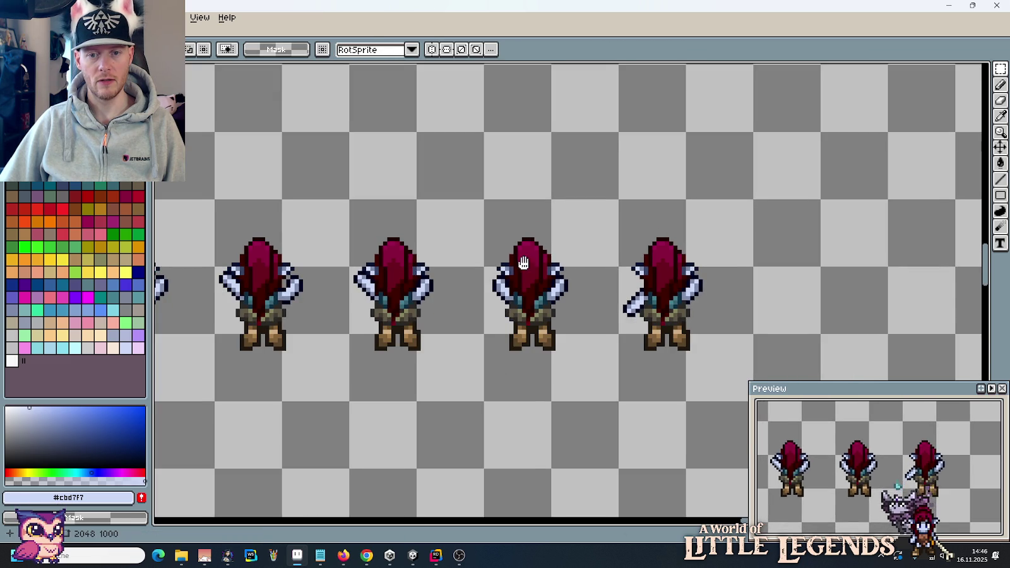
left_click_drag(524, 263, 568, 194)
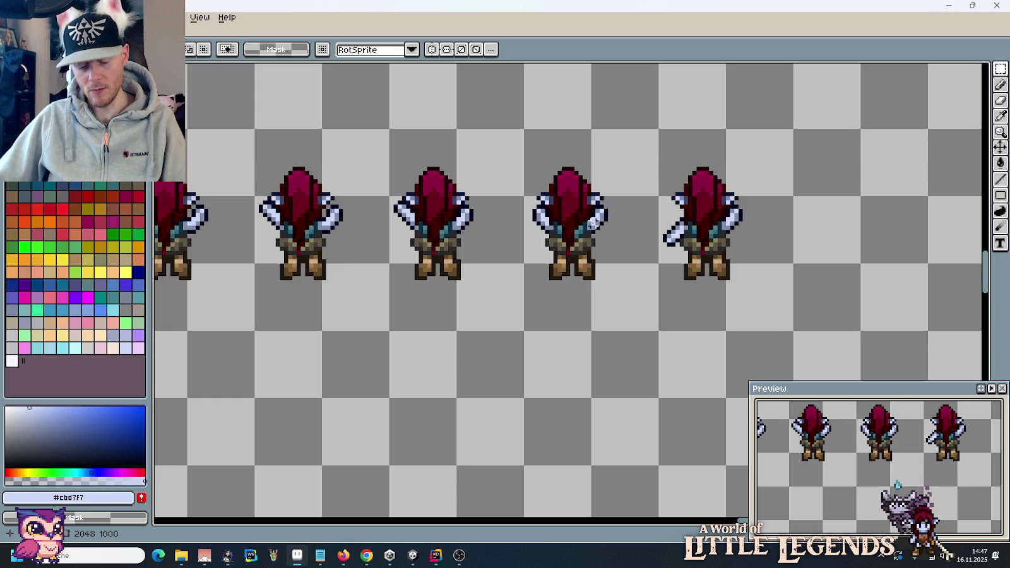
Step: Copy the lowered-arm frame into the next cell and delete its right arm
mouse_move(751, 288)
left_mouse_down()
mouse_move(726, 241)
mouse_move(862, 250)
left_mouse_up()
key("ctrl+d")
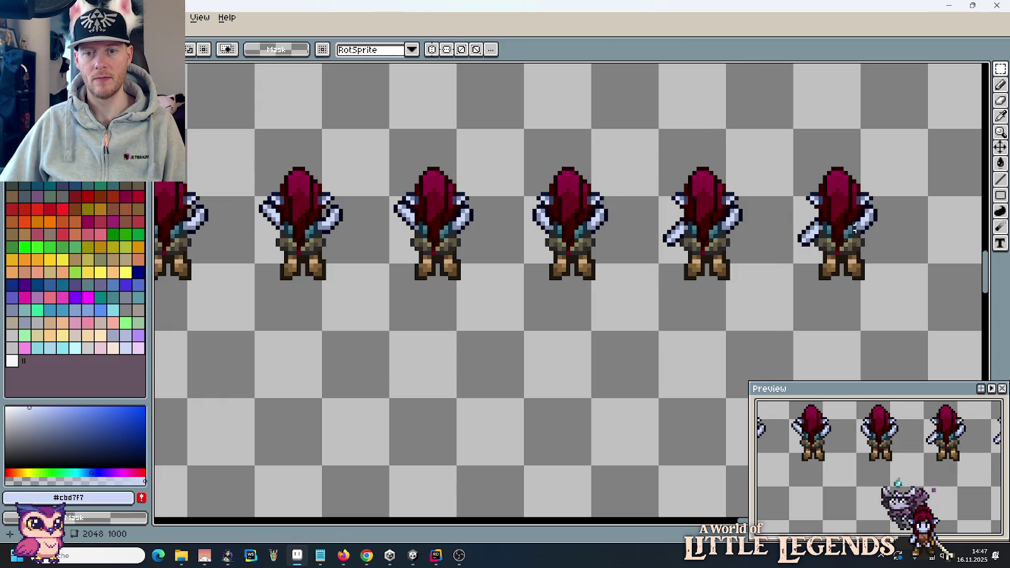
scroll(880, 218, "up", 3)
mouse_move(785, 158)
left_mouse_down()
mouse_move(827, 252)
mouse_move(805, 258)
left_mouse_up()
key("Delete")
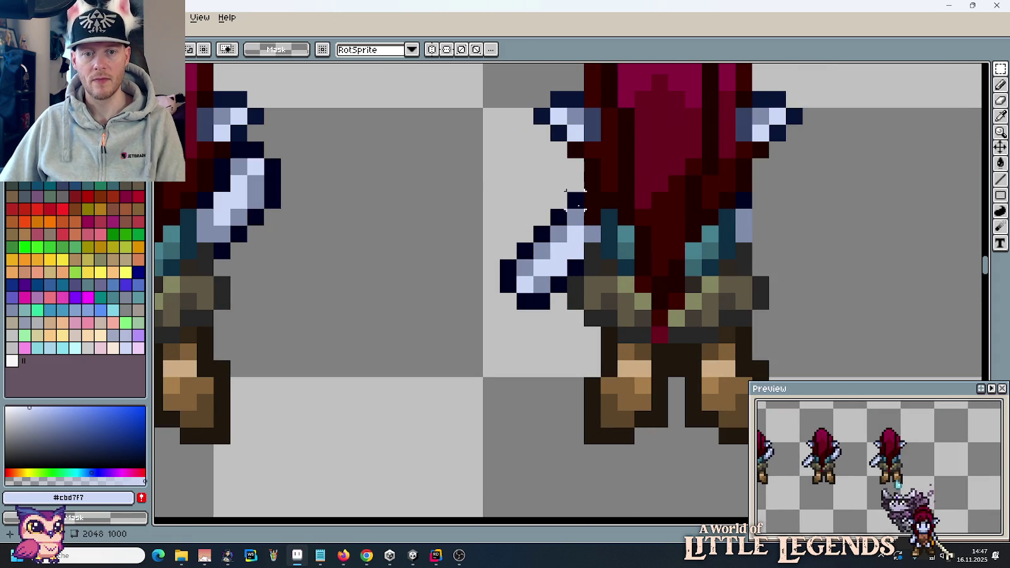
Step: Flip a copy of the left arm horizontally and place it lowered at the right shoulder
mouse_move(496, 190)
left_mouse_down()
mouse_move(602, 329)
mouse_move(671, 281)
mouse_move(890, 281)
left_mouse_up()
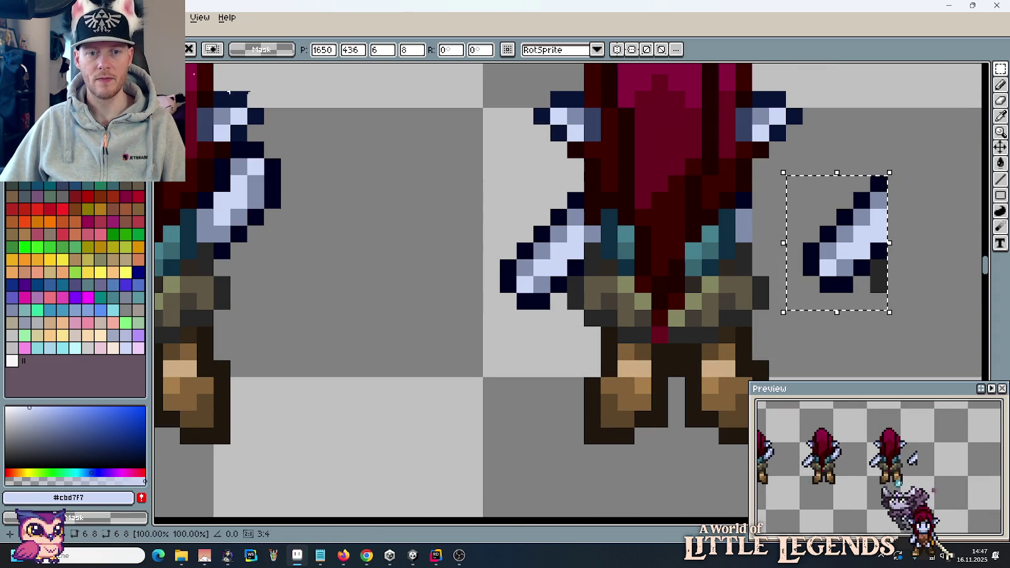
left_click(32, 18)
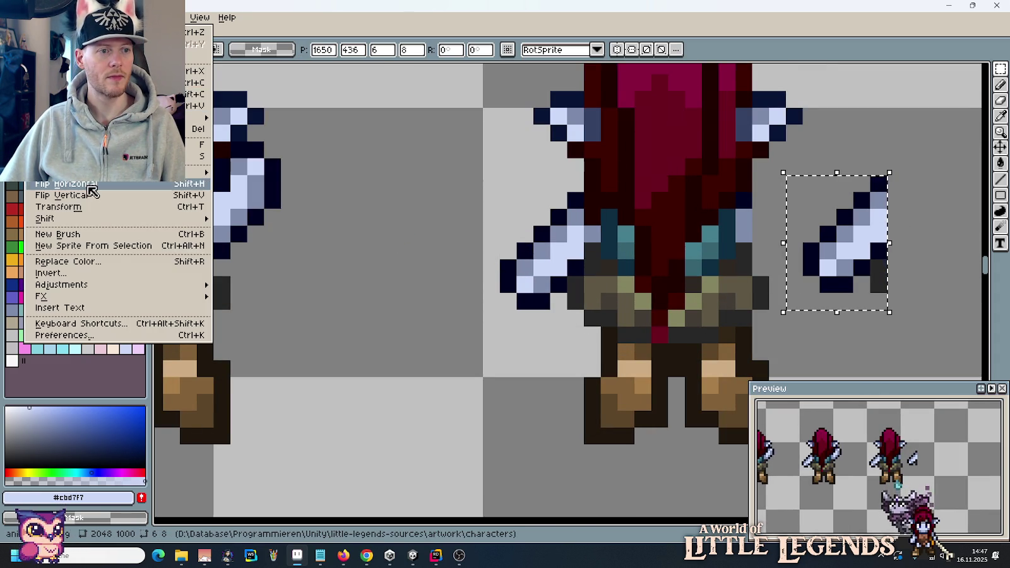
left_click(66, 183)
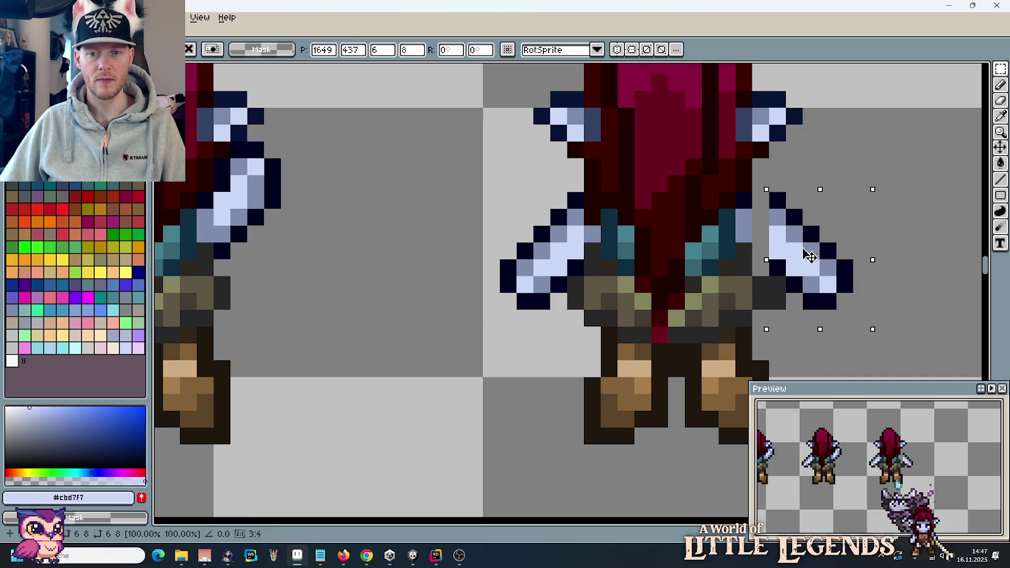
left_click_drag(827, 248, 801, 263)
left_click(493, 201)
scroll(496, 203, "down", 3)
scroll(496, 204, "down", 1)
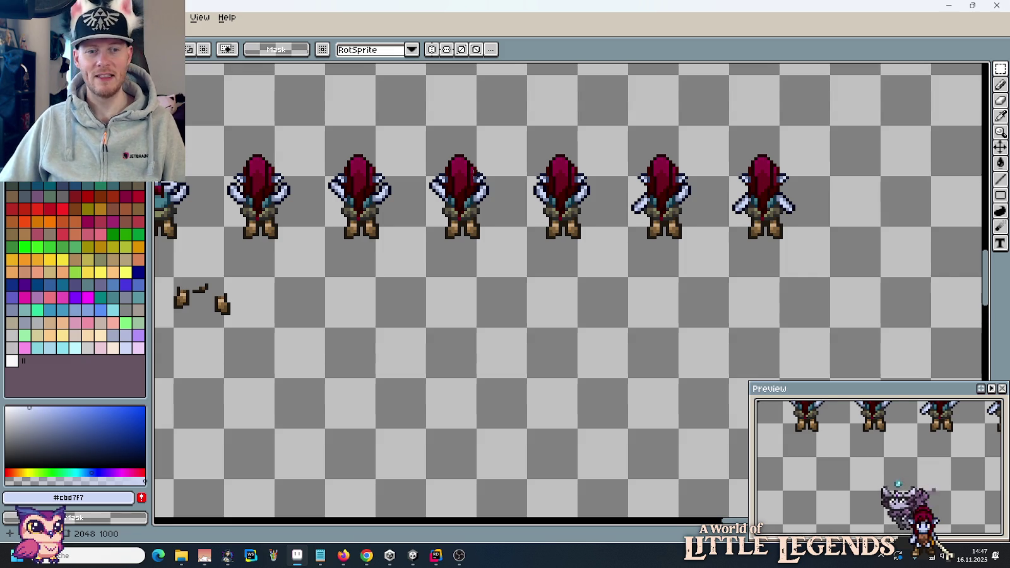
scroll(537, 205, "left", 5)
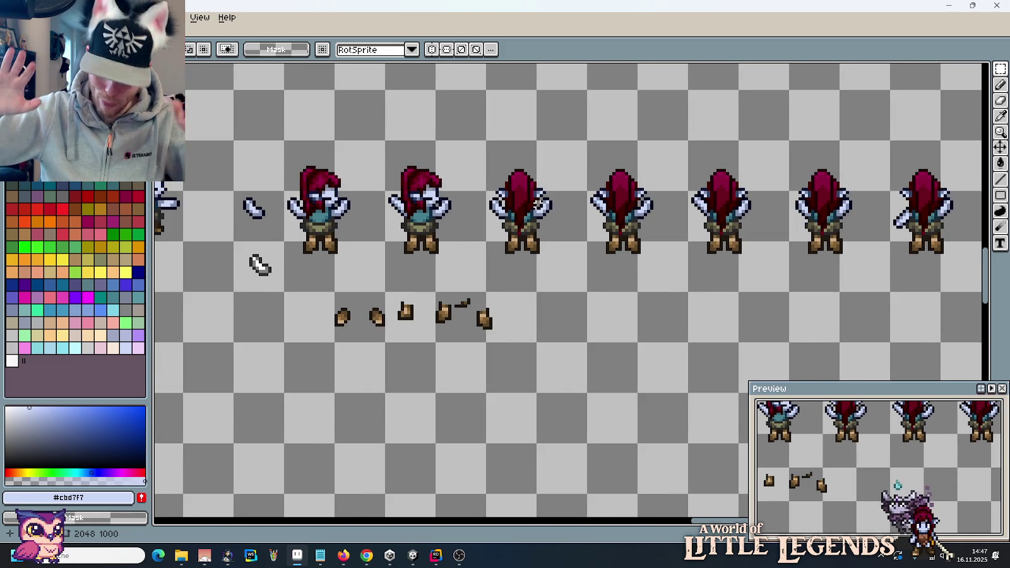
Step: Delete the extra rightmost back-view frame, then marquee the third character's frame cell
scroll(537, 203, "right", 2)
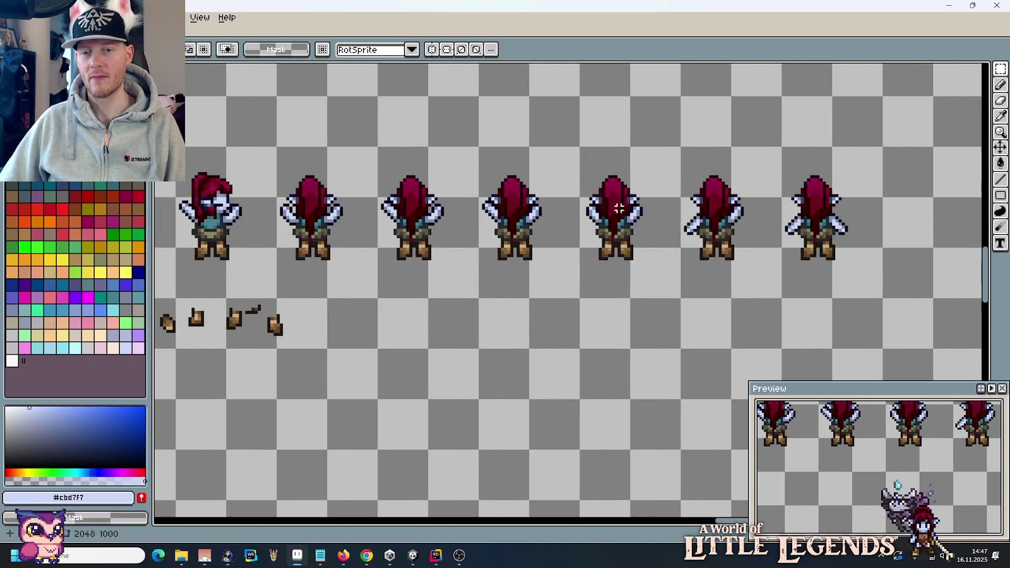
left_click(855, 259)
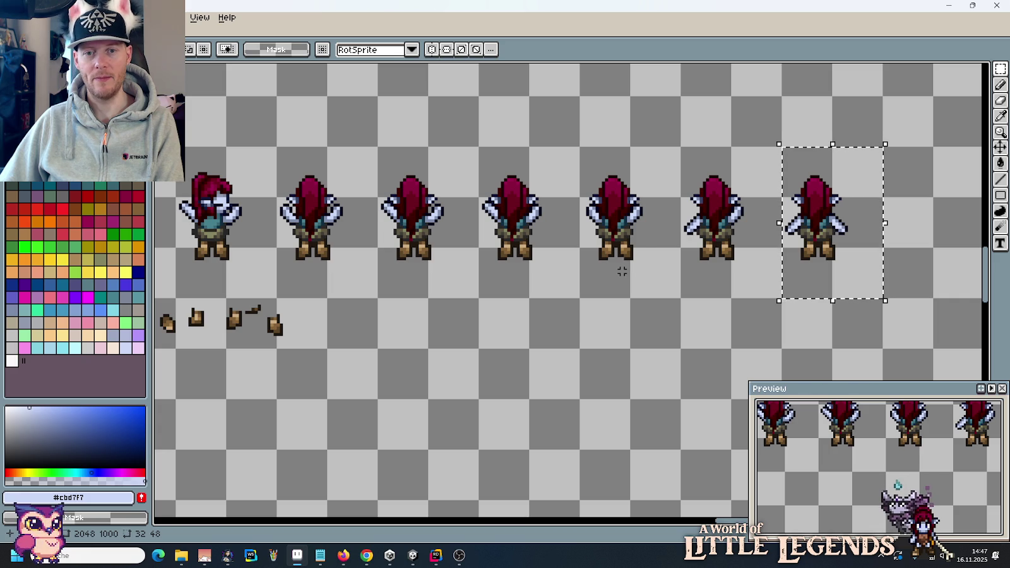
key("Delete")
left_click(739, 259)
key("Delete")
mouse_move(580, 293)
left_mouse_down()
mouse_move(840, 283)
mouse_move(737, 290)
left_mouse_up()
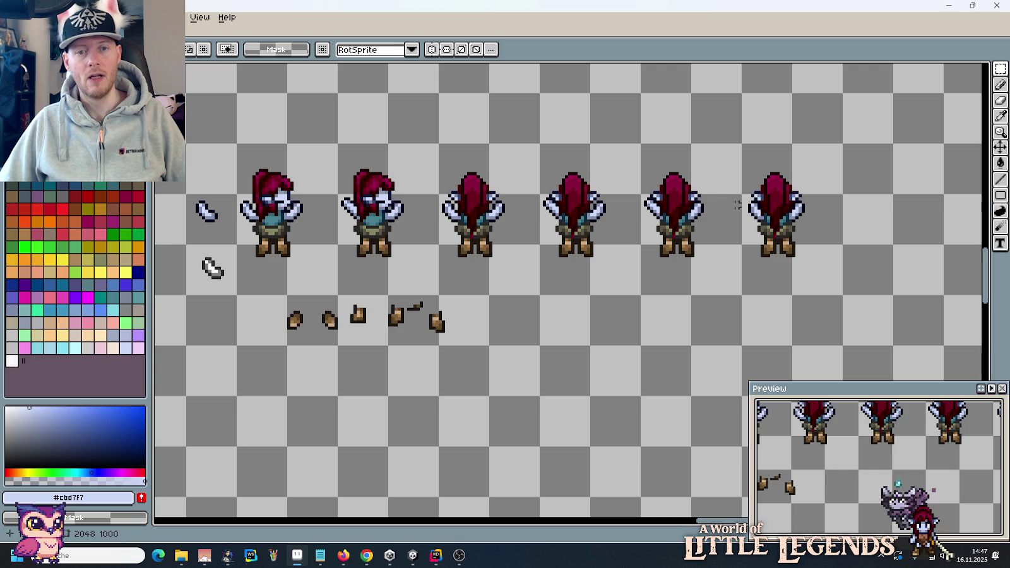
left_click_drag(443, 169, 537, 291)
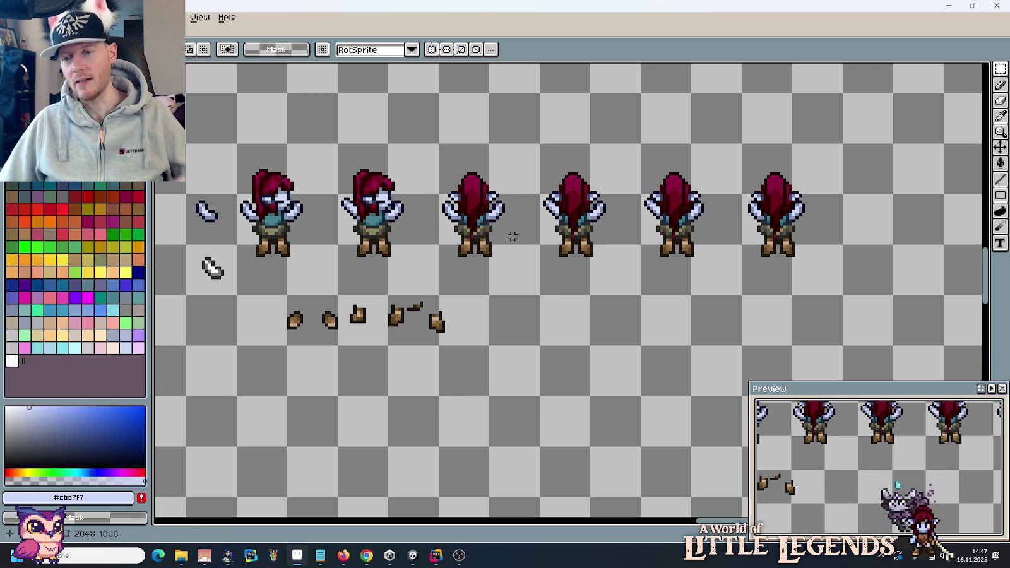
scroll(460, 231, "up", 3)
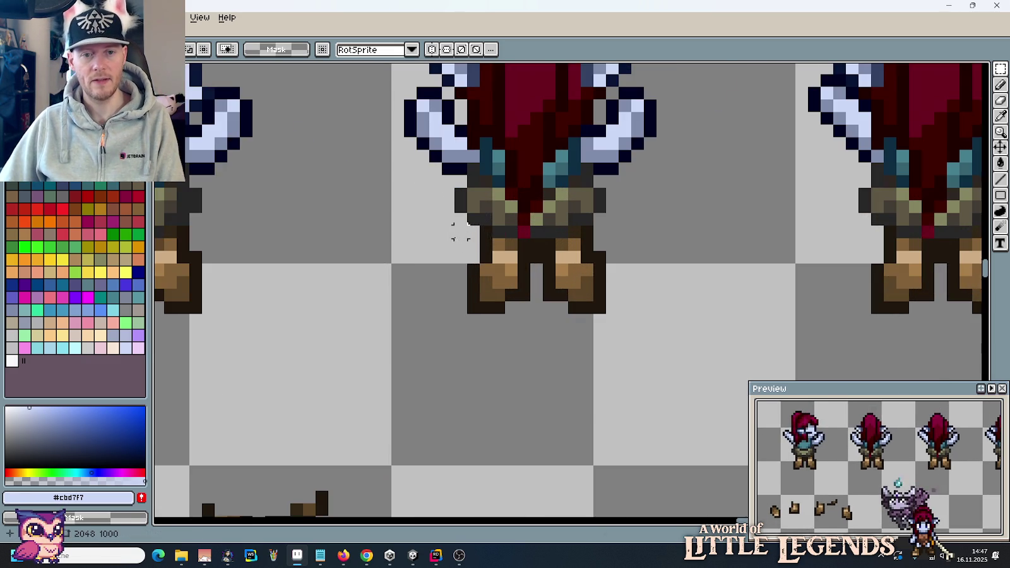
Step: Zoom in on the back-view legs and paint dark outline pixels into the gap between them
scroll(499, 244, "up", 1)
key("b")
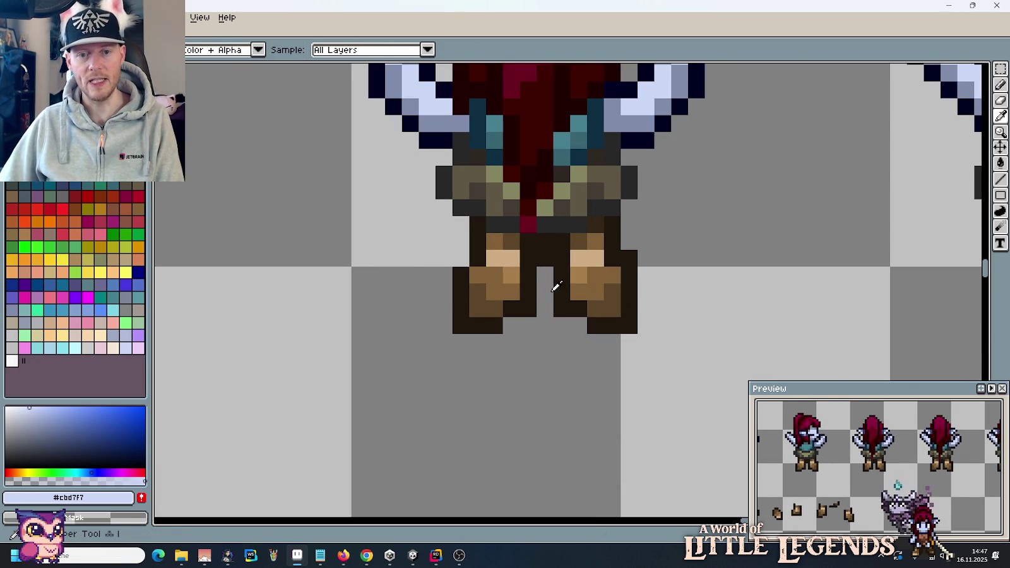
left_click(556, 284, "alt")
left_click(545, 276)
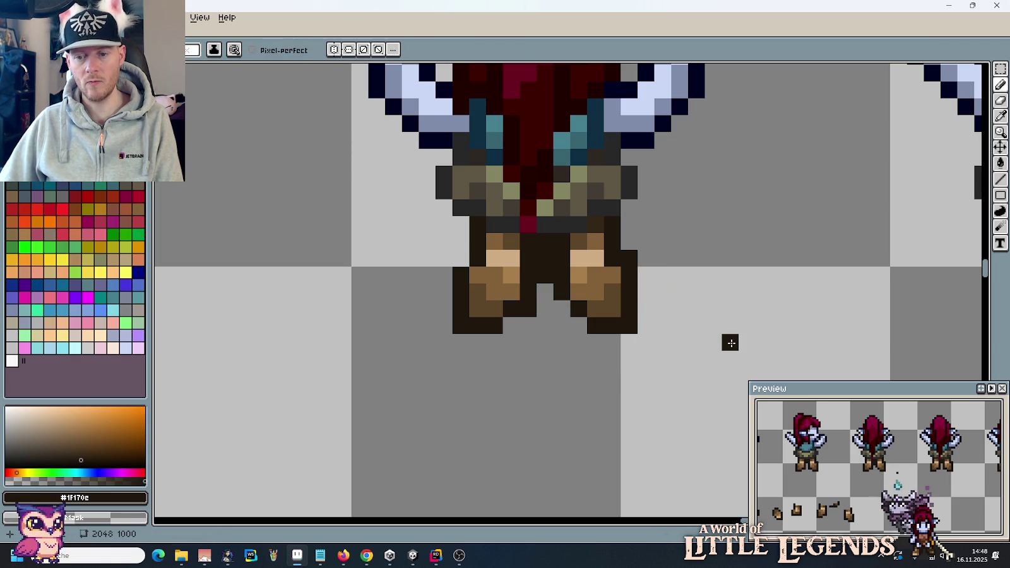
left_click(608, 300, "alt")
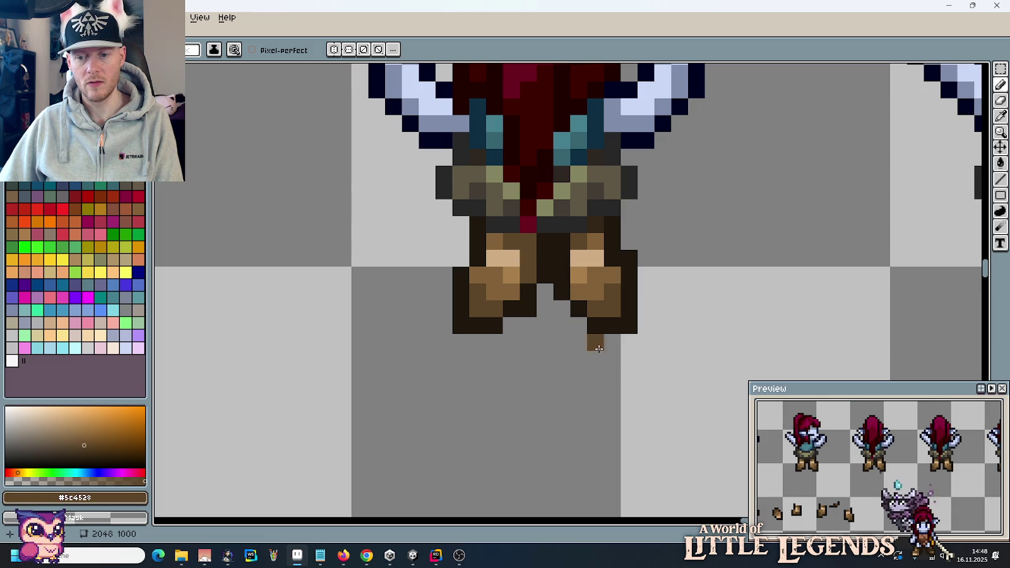
key("alt")
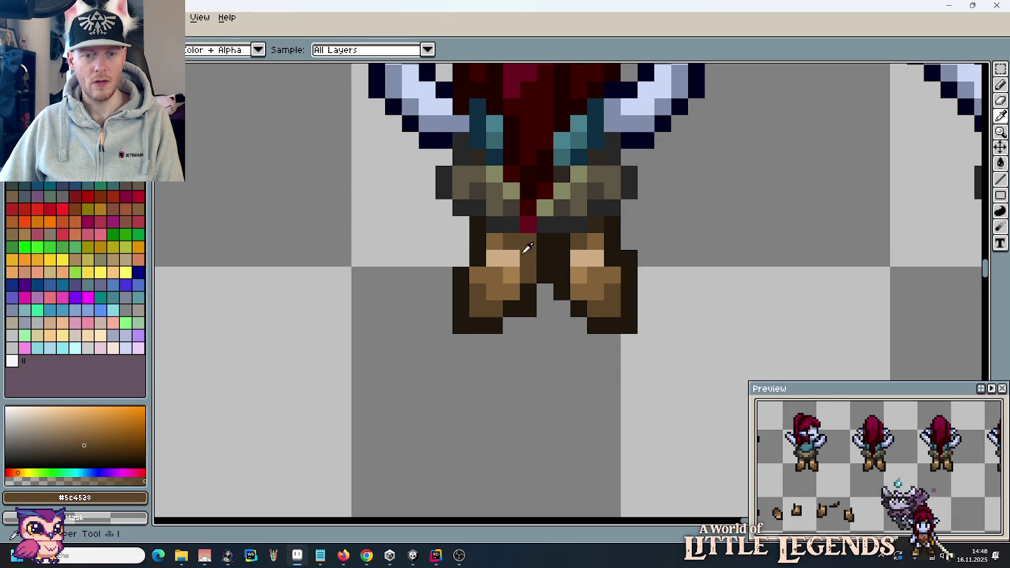
left_click(518, 278, "alt")
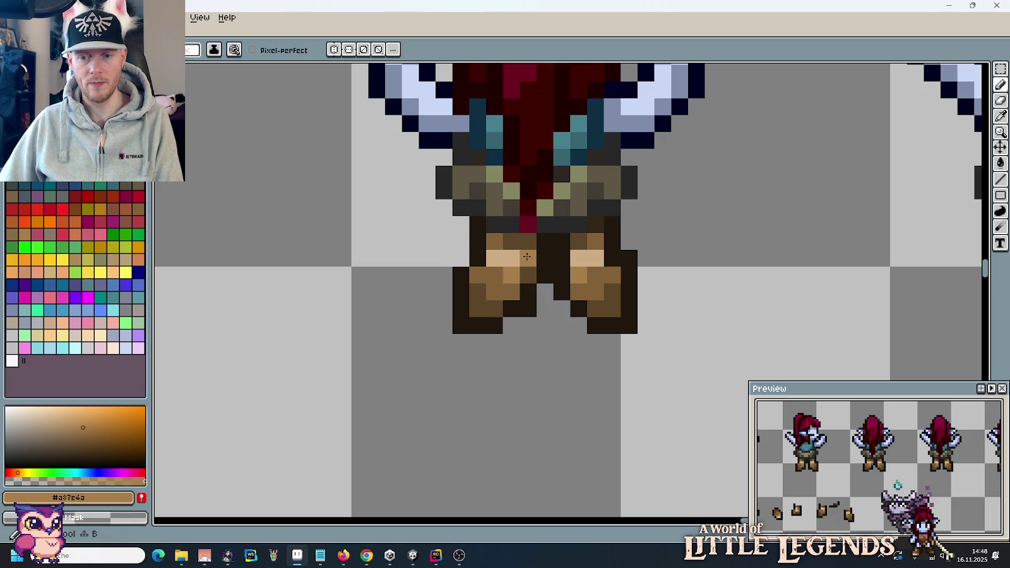
left_click(521, 267, "alt")
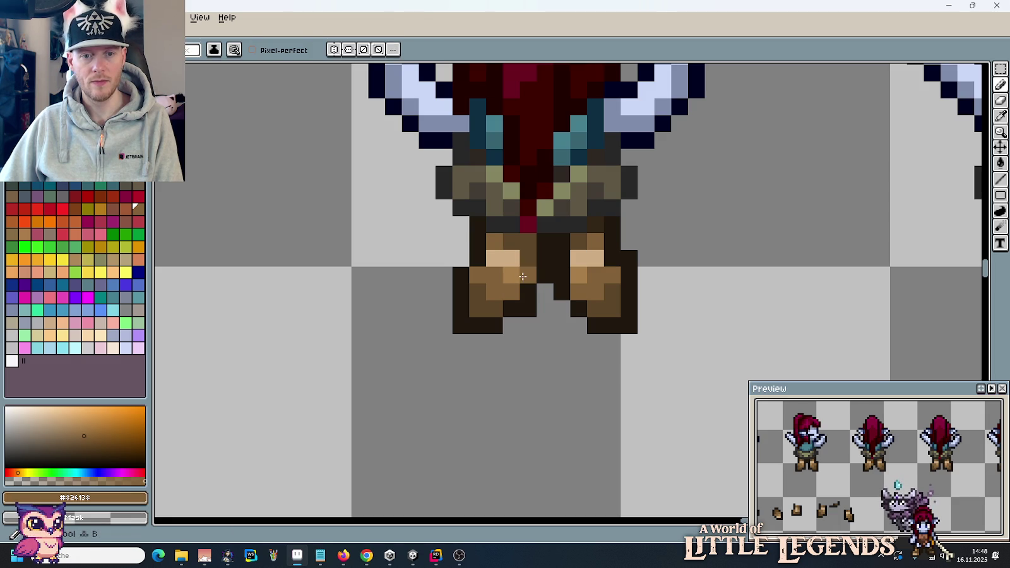
left_click(525, 272, "alt")
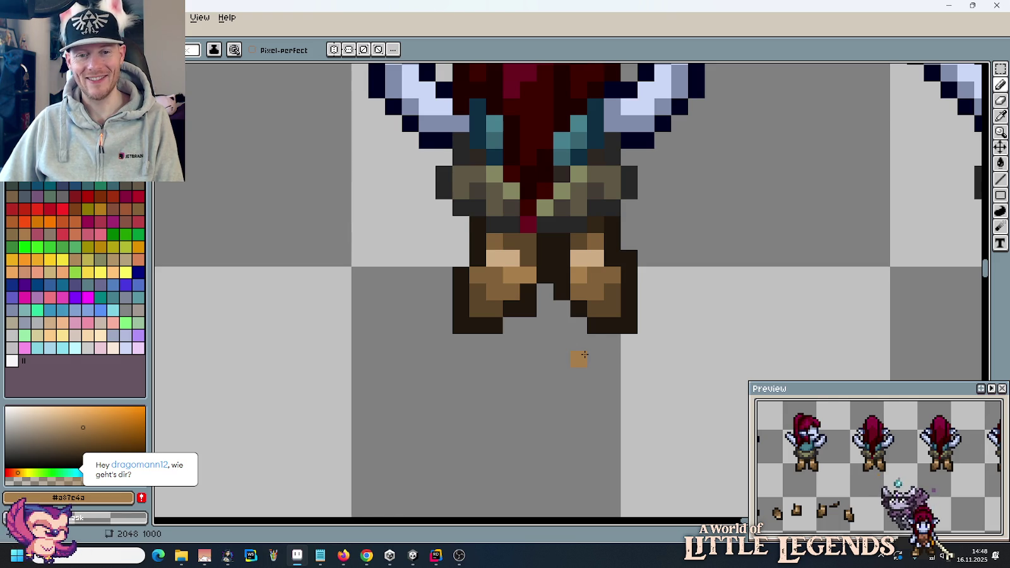
scroll(585, 355, "down", 2)
scroll(581, 351, "down", 1)
scroll(561, 315, "up", 3)
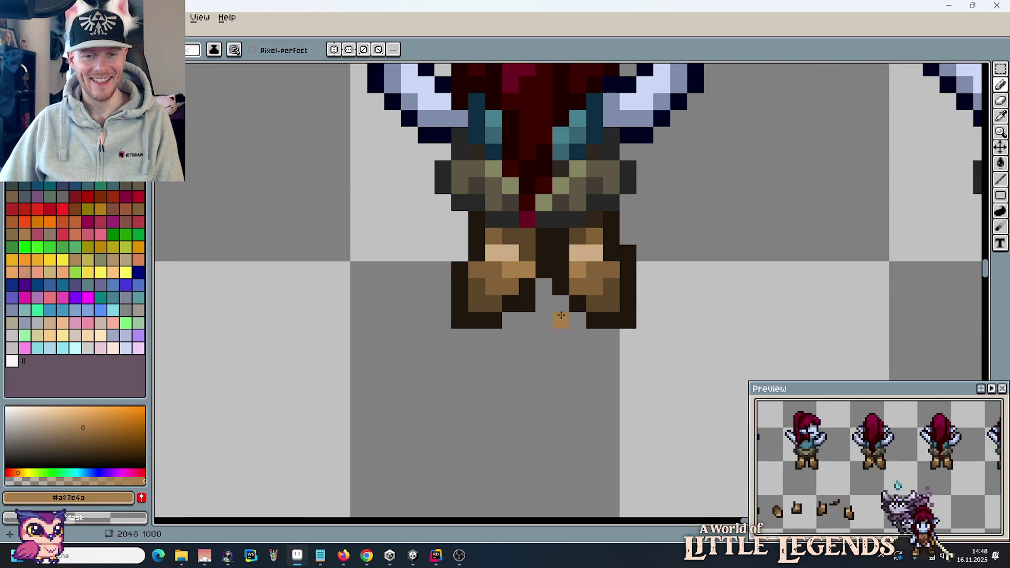
left_click(544, 265, "alt")
left_click_drag(528, 278, 527, 234)
key("ctrl+z")
scroll(555, 358, "down", 3)
scroll(555, 358, "down", 1)
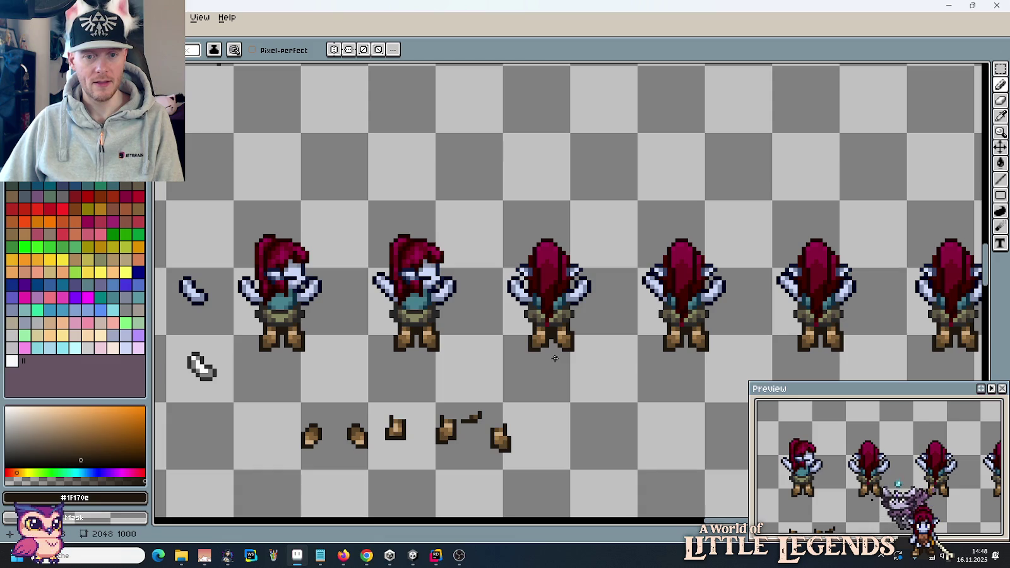
scroll(555, 358, "up", 2)
scroll(554, 358, "up", 2)
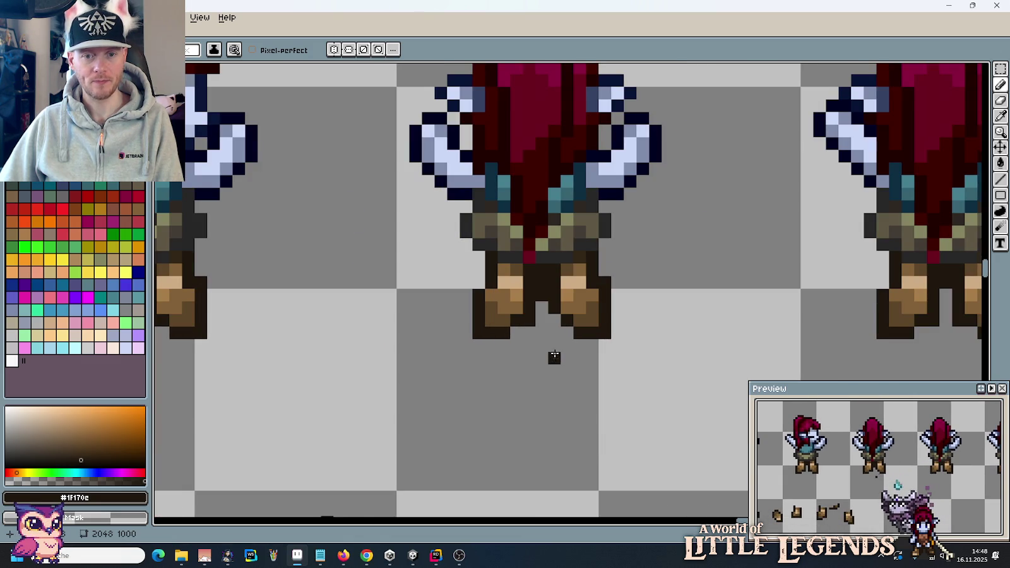
Step: Add dark outline pixels along the right leg above and beside the boot
left_click(593, 260)
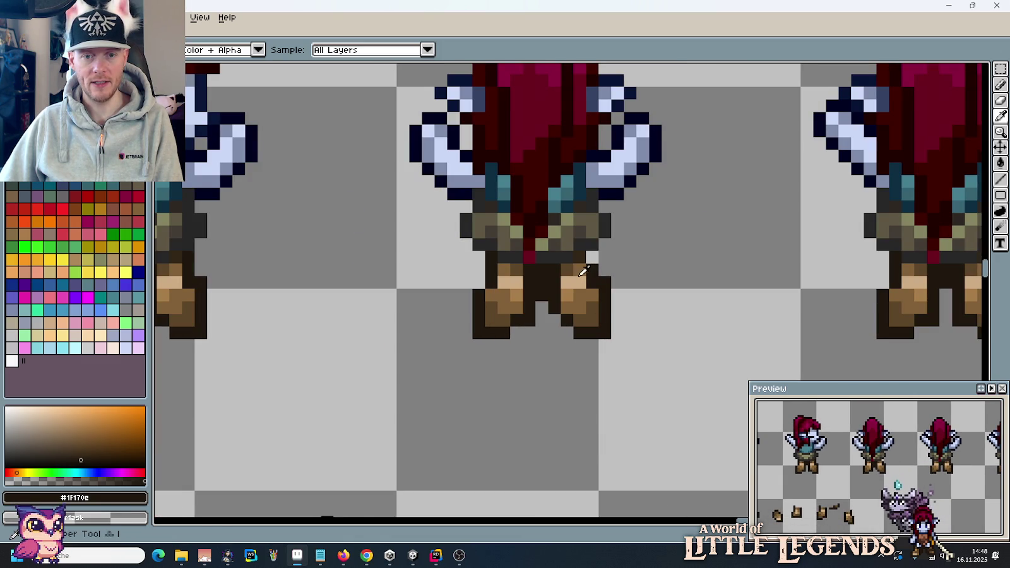
left_click(567, 268, "alt")
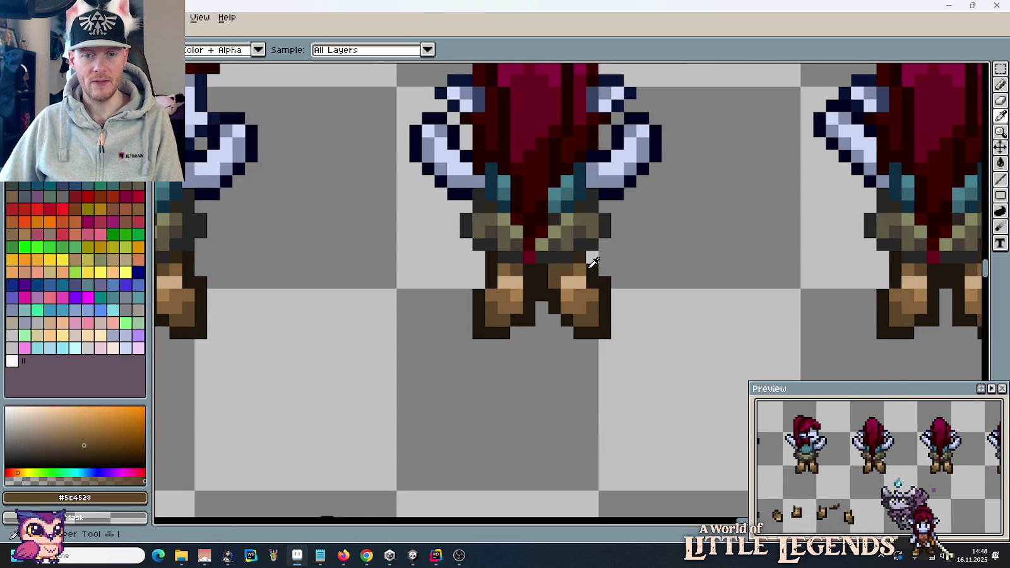
left_click(582, 259, "alt")
scroll(586, 270, "up", 2)
left_click(633, 283)
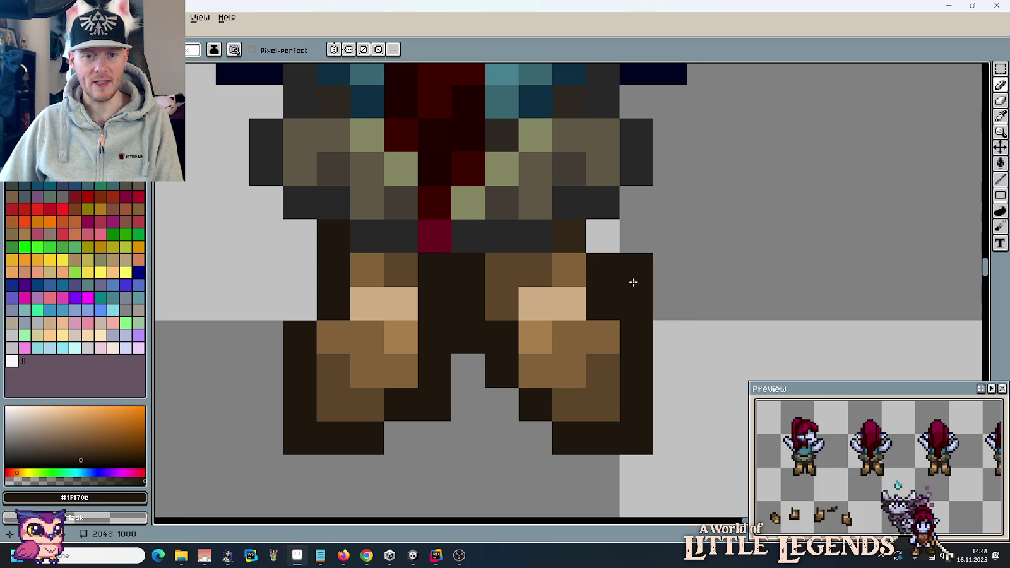
key("ctrl+z")
left_click(562, 234)
left_click(582, 221, "alt")
left_click(582, 227)
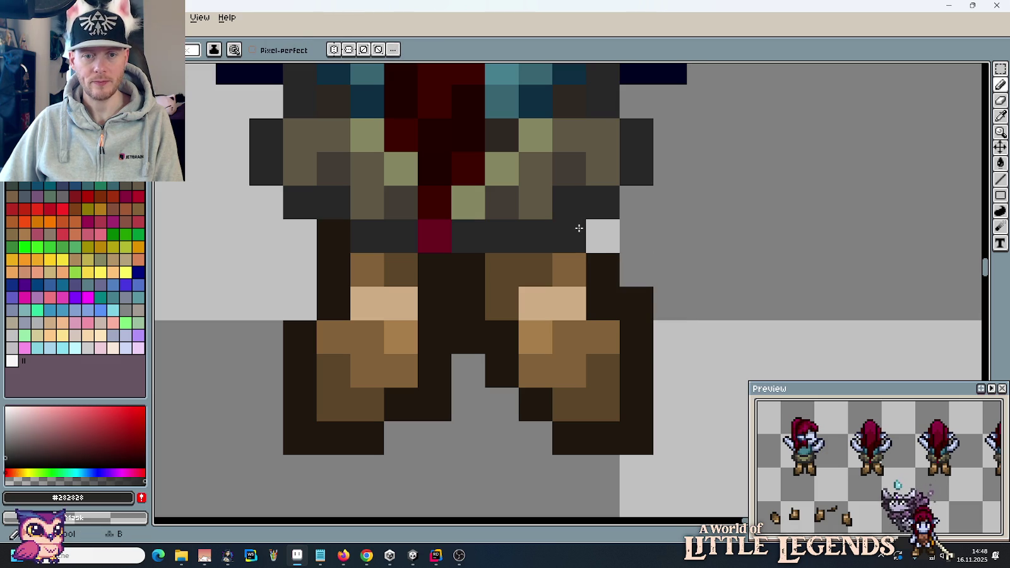
left_click(613, 275, "alt")
left_click(576, 267)
left_click(669, 303)
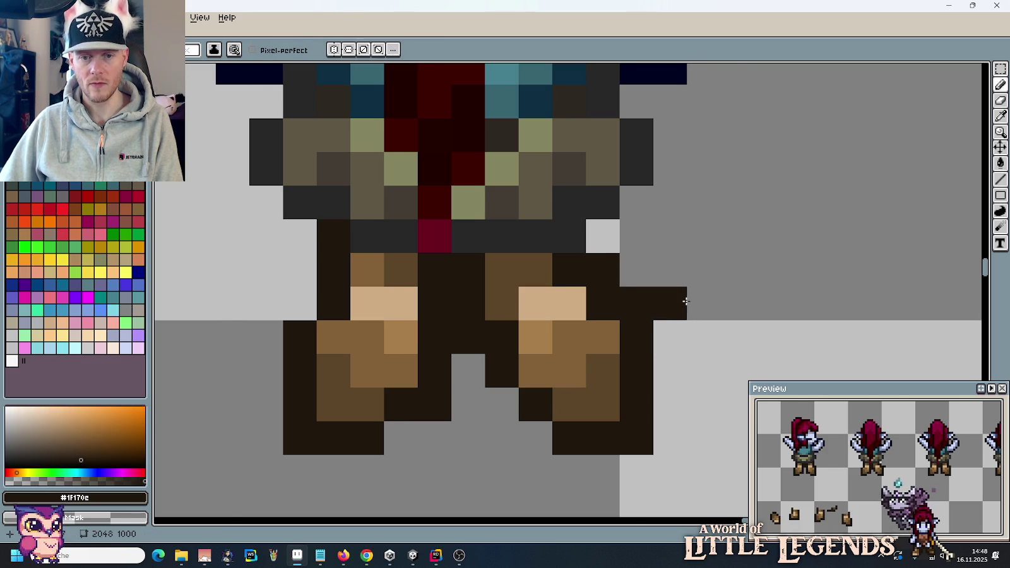
key("ctrl+z")
Step: Add a tan highlight and mid-brown shading to the right boot
key("i")
left_click(610, 292)
key("b")
left_click(638, 335)
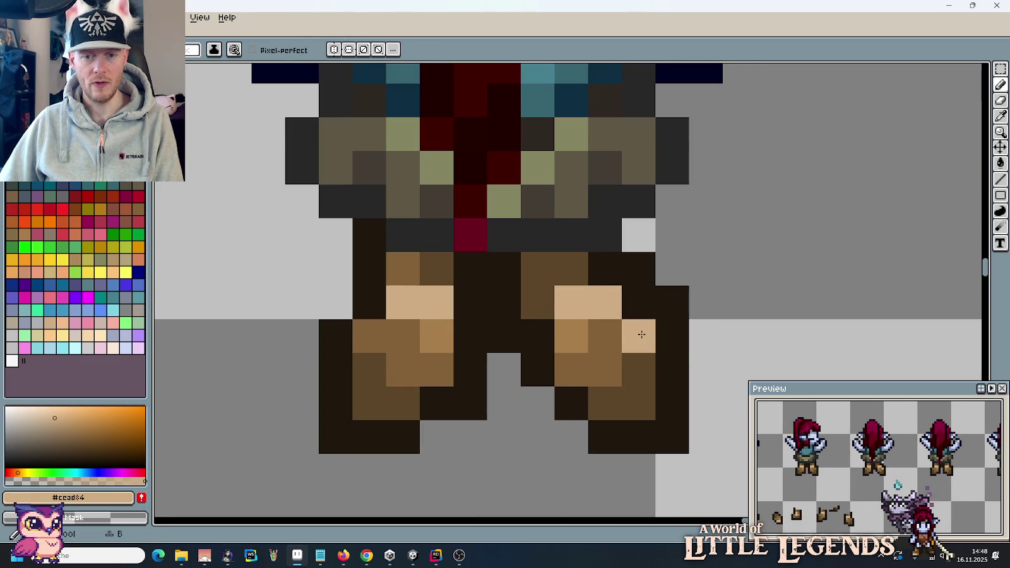
key("i")
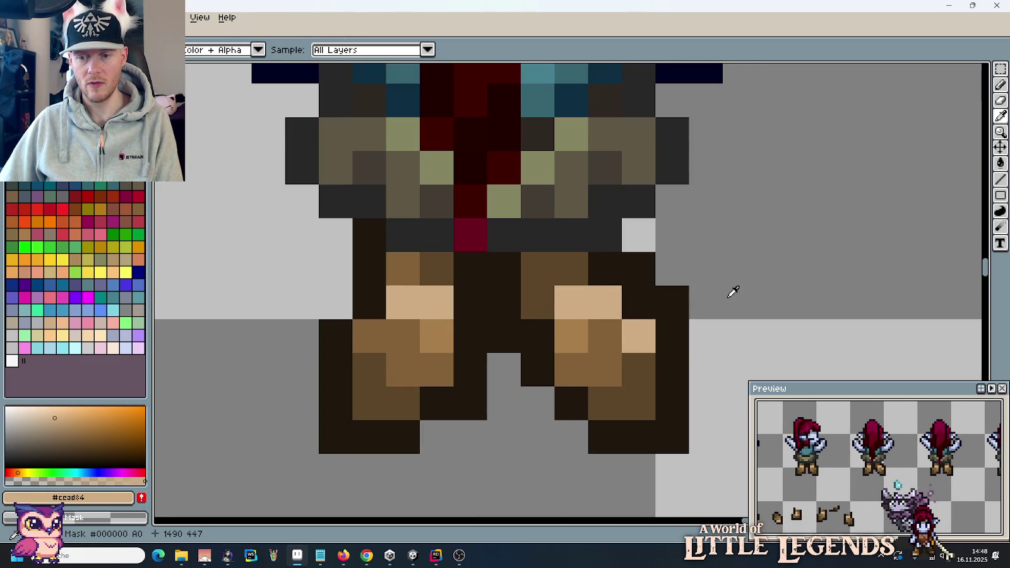
left_click(579, 332)
key("b")
left_click(576, 313)
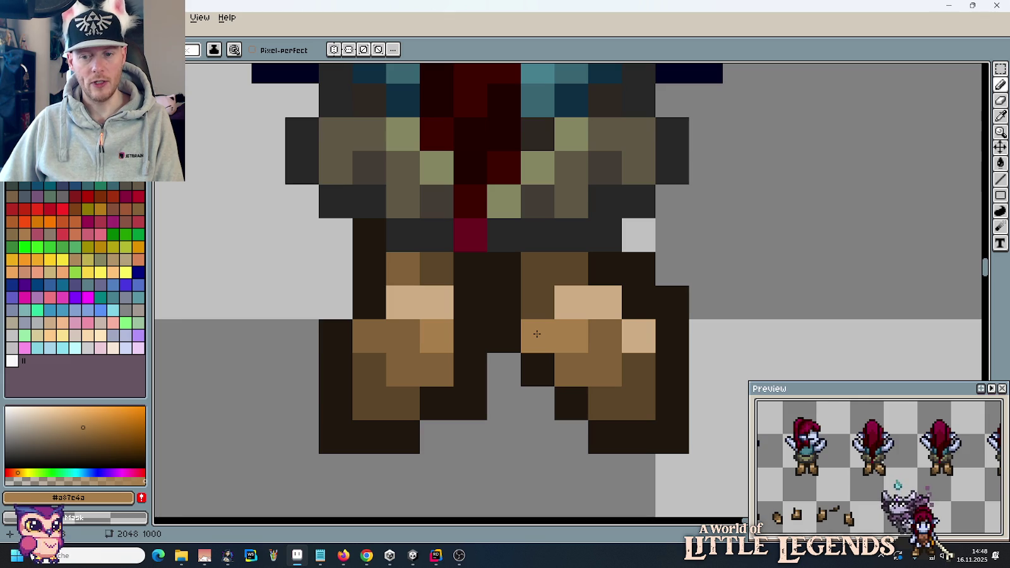
Step: Erase stray dark pixels beside the right boot and extend its dark outline upward
right_click(638, 268)
right_click(672, 302)
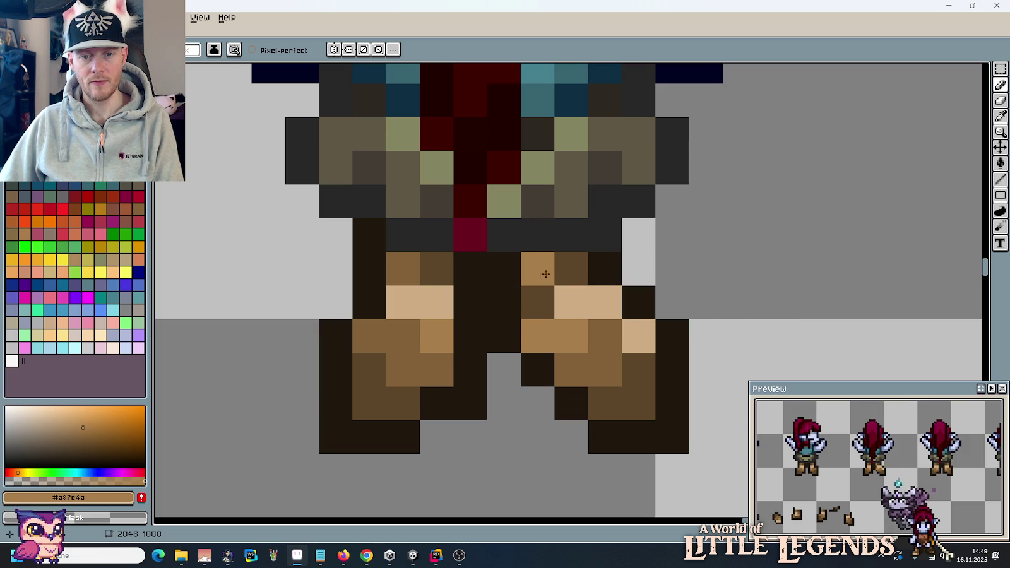
left_click(604, 269, "alt")
left_click(631, 275)
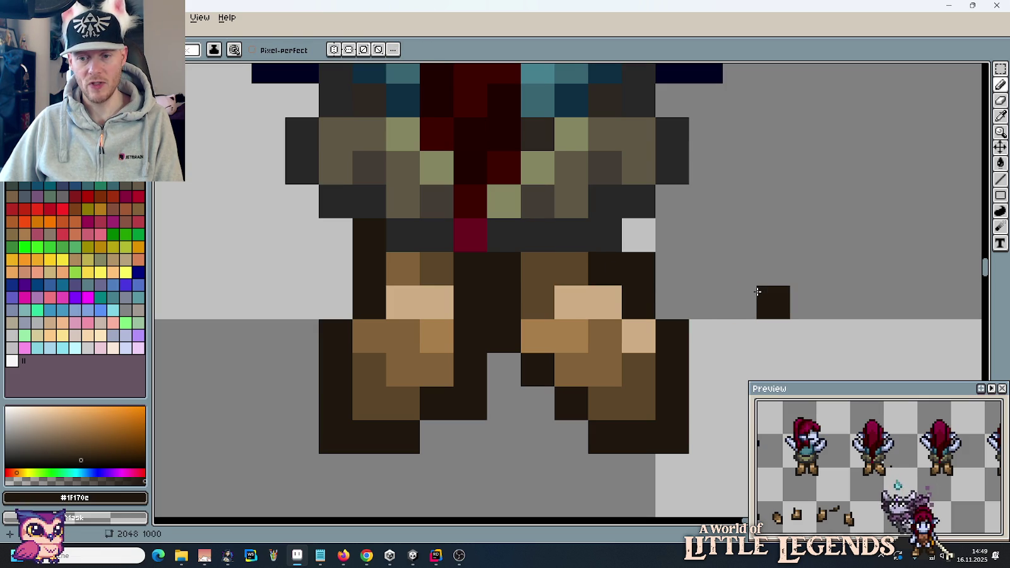
left_click(651, 236)
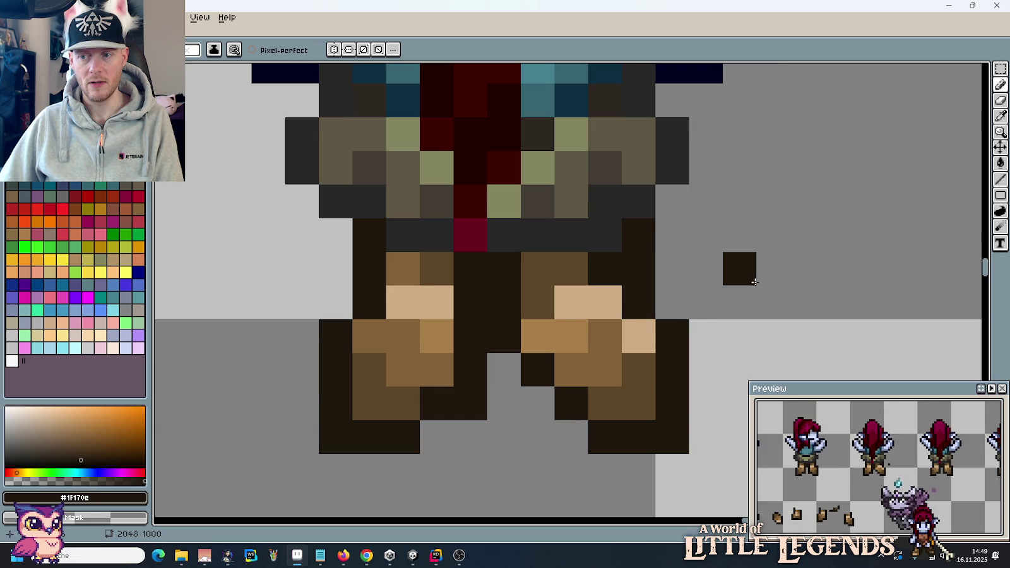
scroll(755, 282, "down", 1)
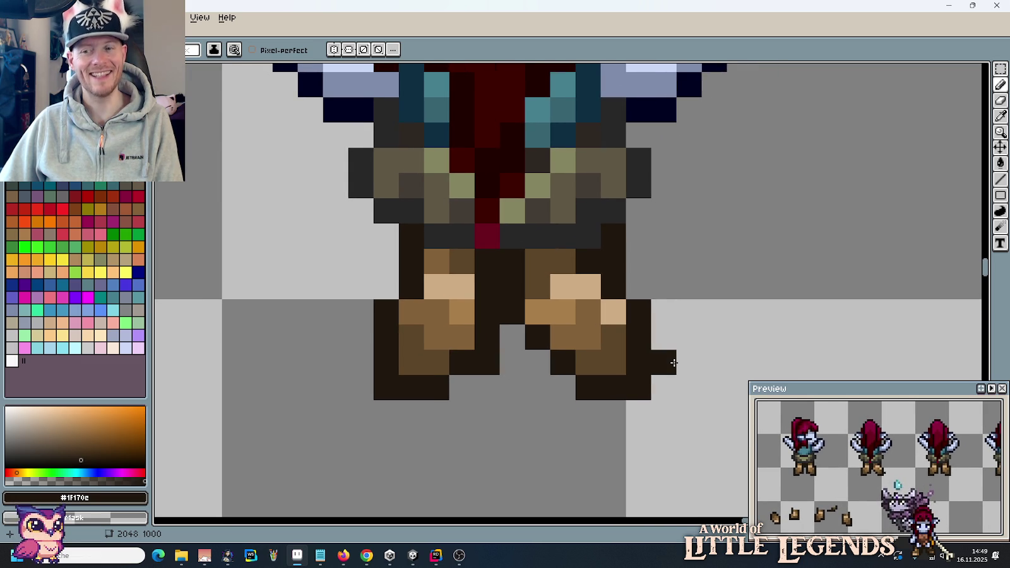
Step: Marquee the right boot and shift it one pixel outward
key("m")
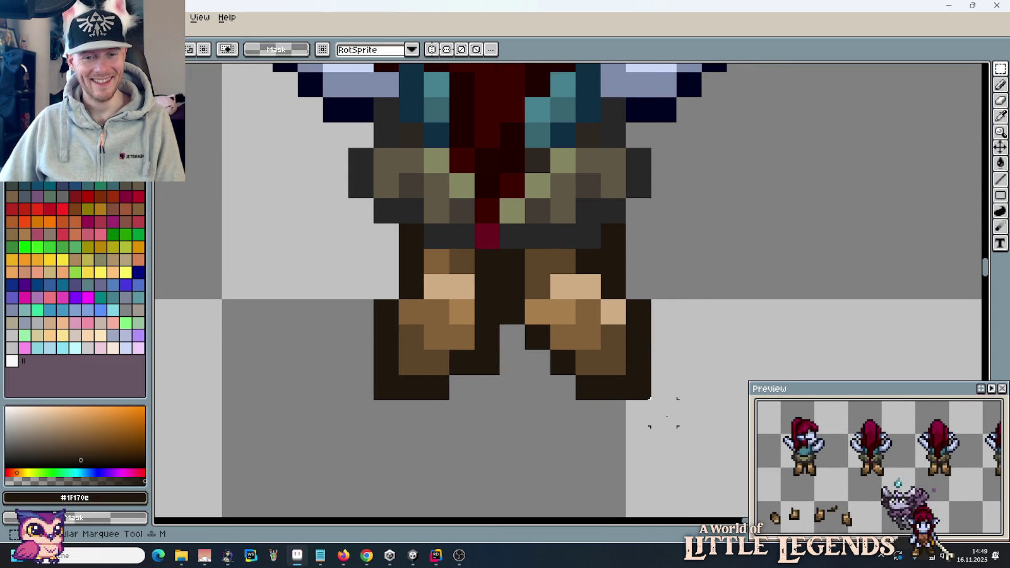
scroll(663, 413, "down", 2)
scroll(660, 412, "up", 1)
mouse_move(675, 439)
left_mouse_down()
mouse_move(598, 378)
mouse_move(580, 346)
left_mouse_up()
mouse_move(699, 415)
left_mouse_down()
mouse_move(580, 358)
mouse_move(616, 378)
left_mouse_up()
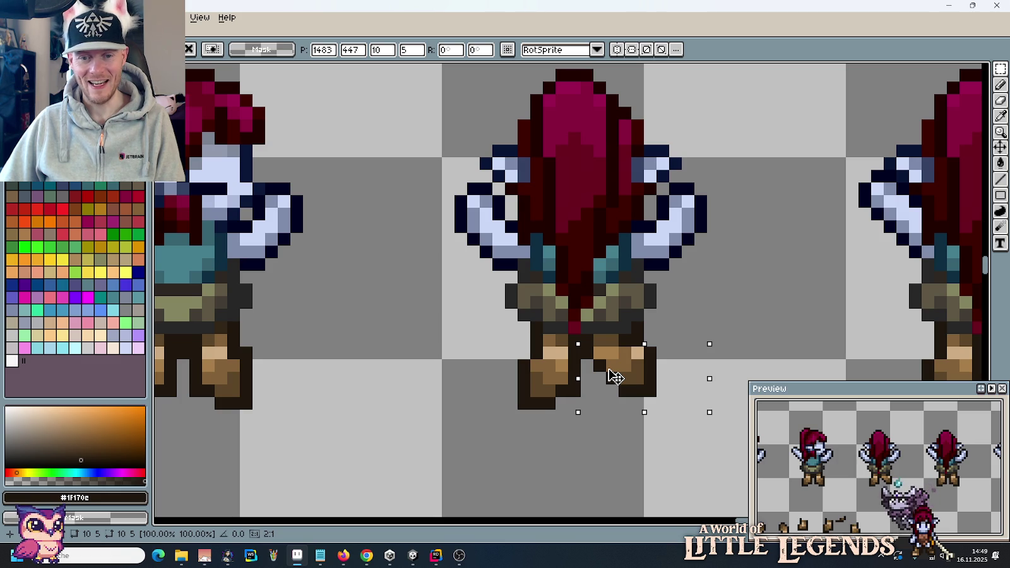
left_click_drag(622, 377, 625, 377)
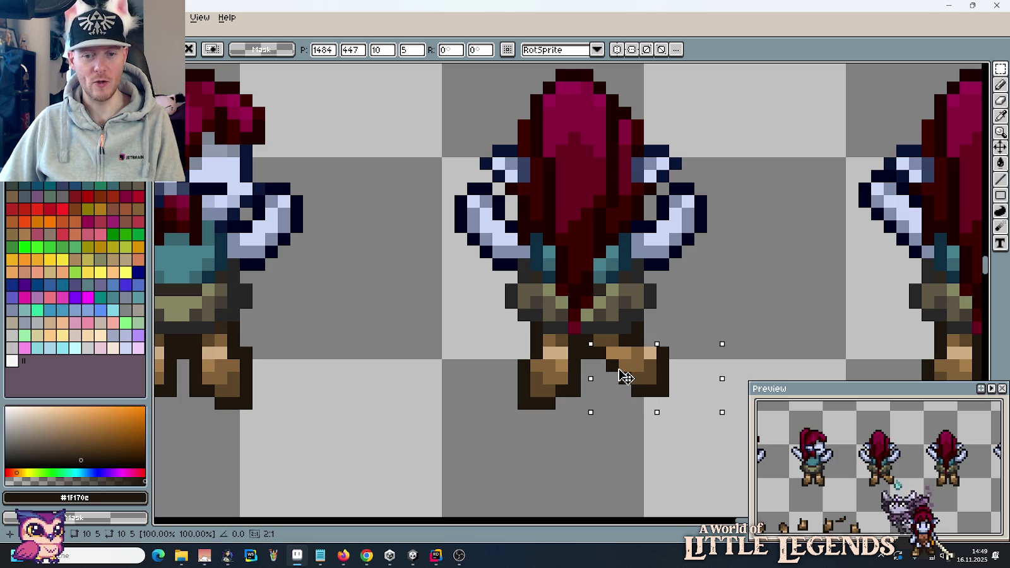
left_click(688, 327)
left_click(683, 327)
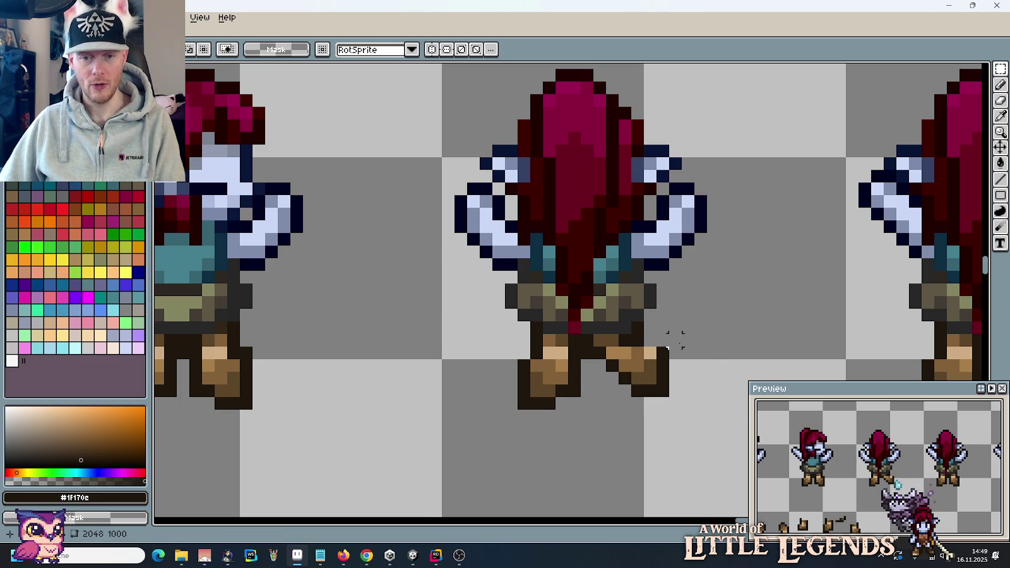
left_click_drag(582, 344, 627, 411)
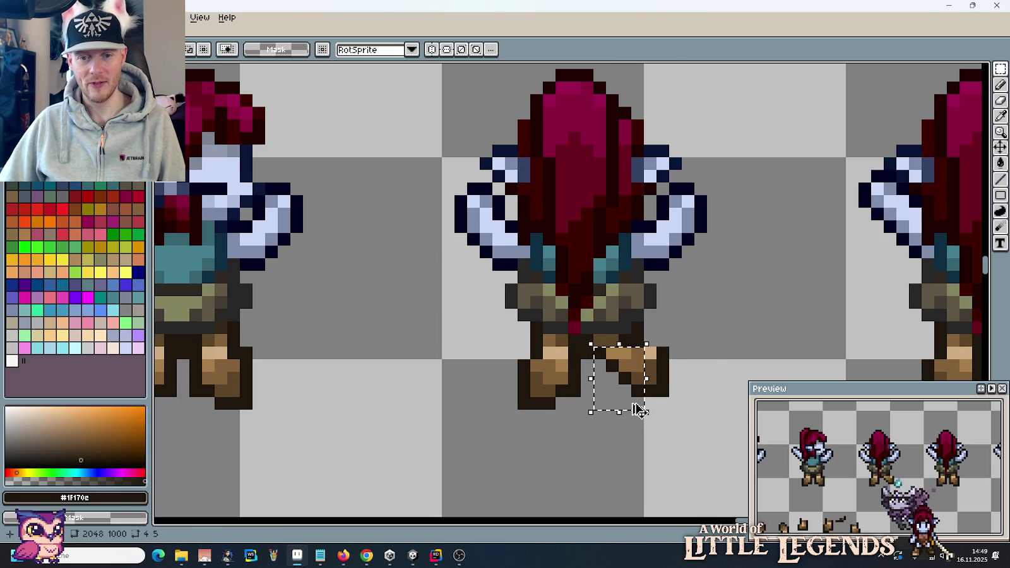
left_click(699, 378)
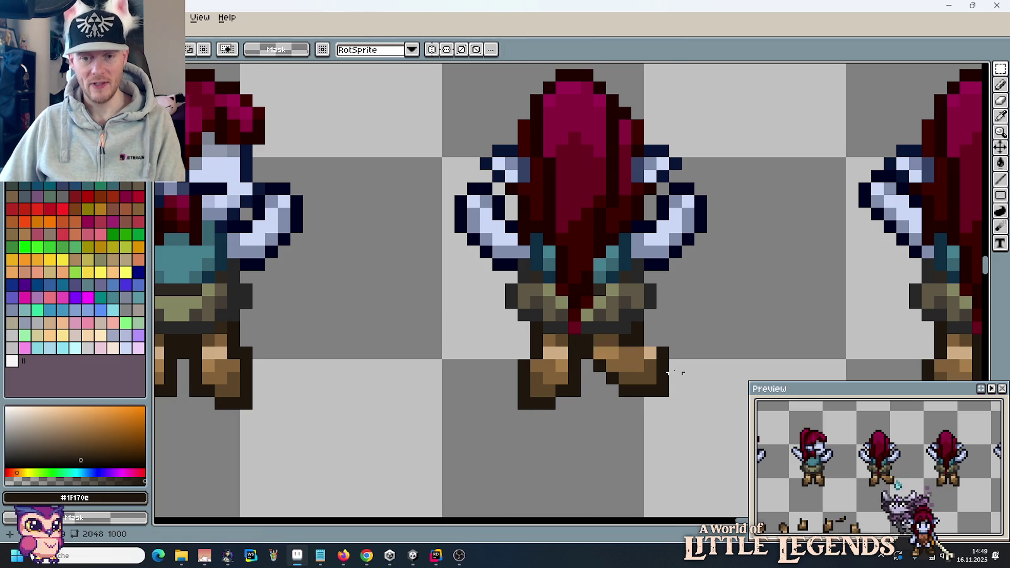
Step: Reshade the moved boot with a tan highlight and darker brown, then zoom back out
key("i")
key("b")
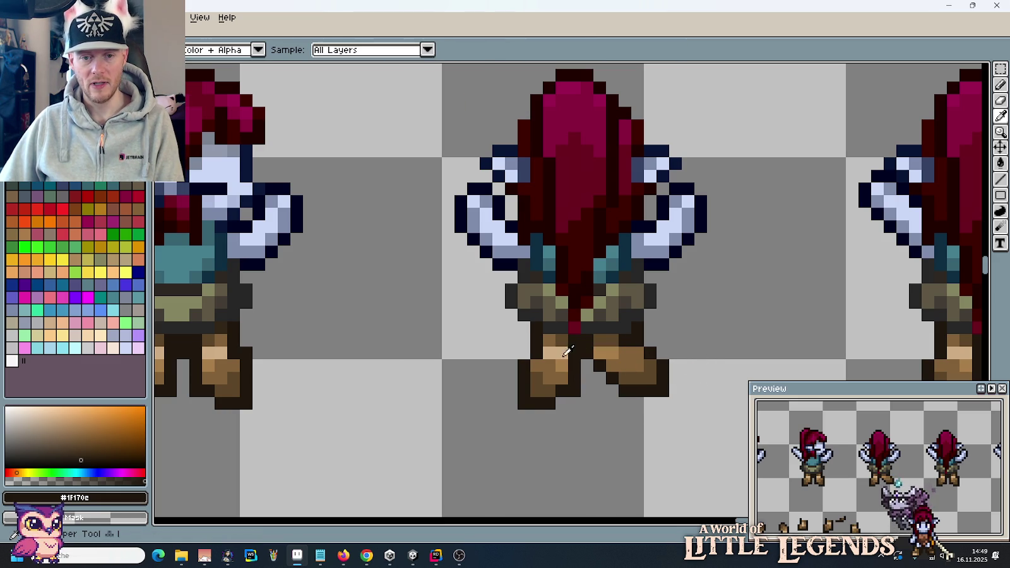
left_click(556, 352, "alt")
left_click(650, 365)
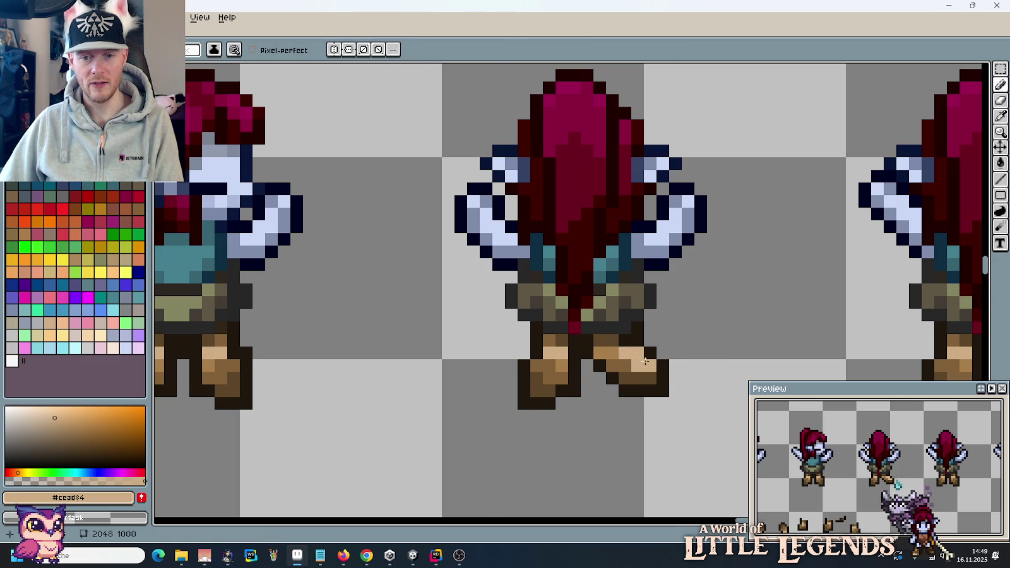
left_click(616, 350, "alt")
left_click(625, 365)
left_click(613, 358, "alt")
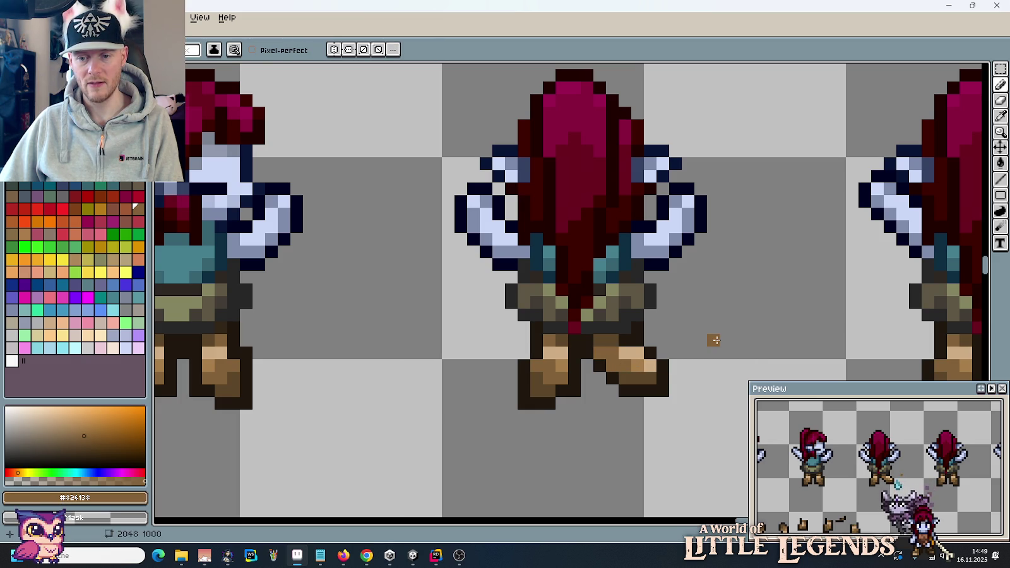
scroll(715, 340, "down", 3)
scroll(717, 340, "down", 1)
left_click_drag(752, 358, 616, 293)
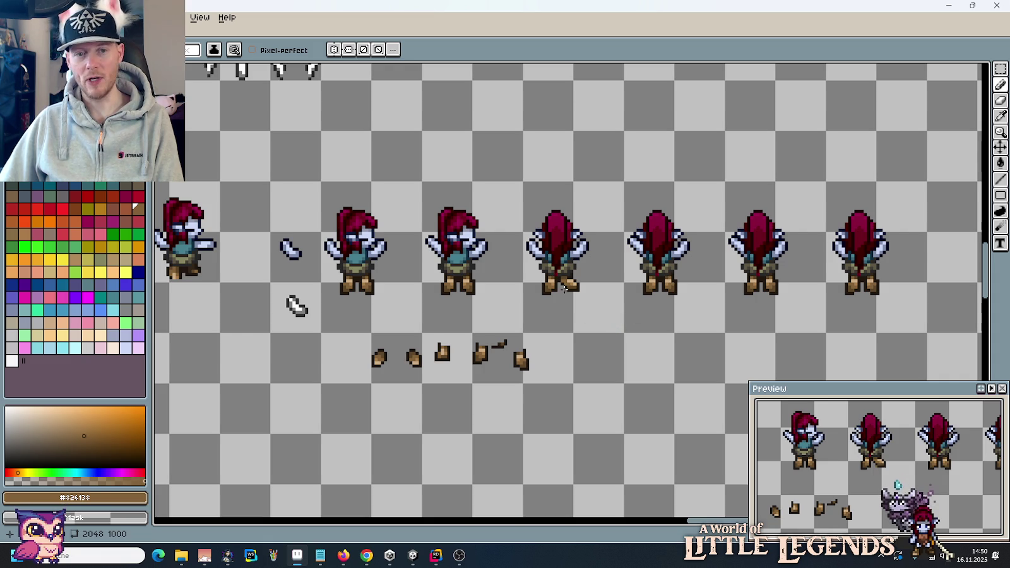
Step: Duplicate one back-view sprite to the right and drop the copy in place
scroll(586, 280, "up", 2)
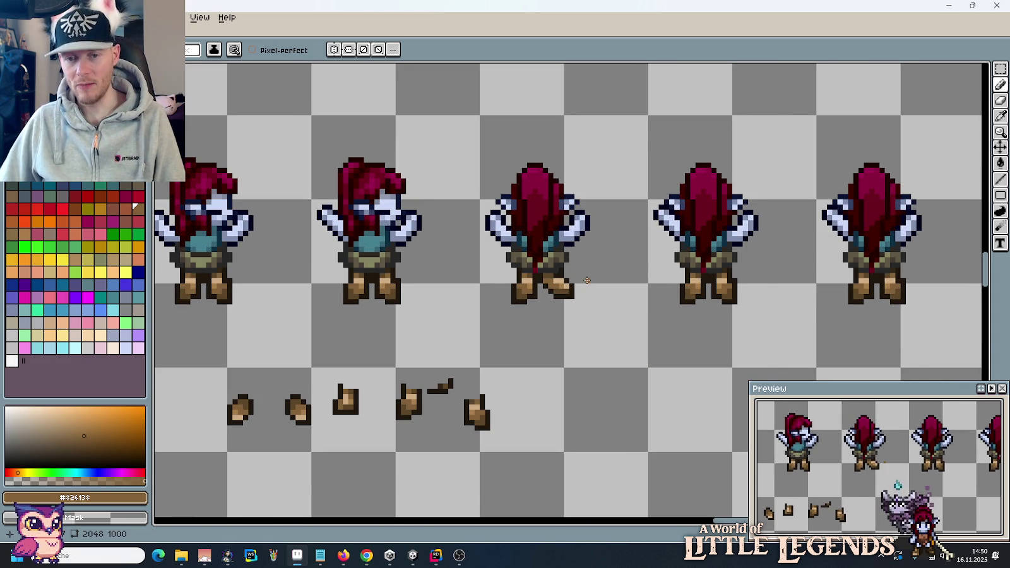
scroll(586, 280, "up", 1)
scroll(587, 280, "up", 1)
key("m")
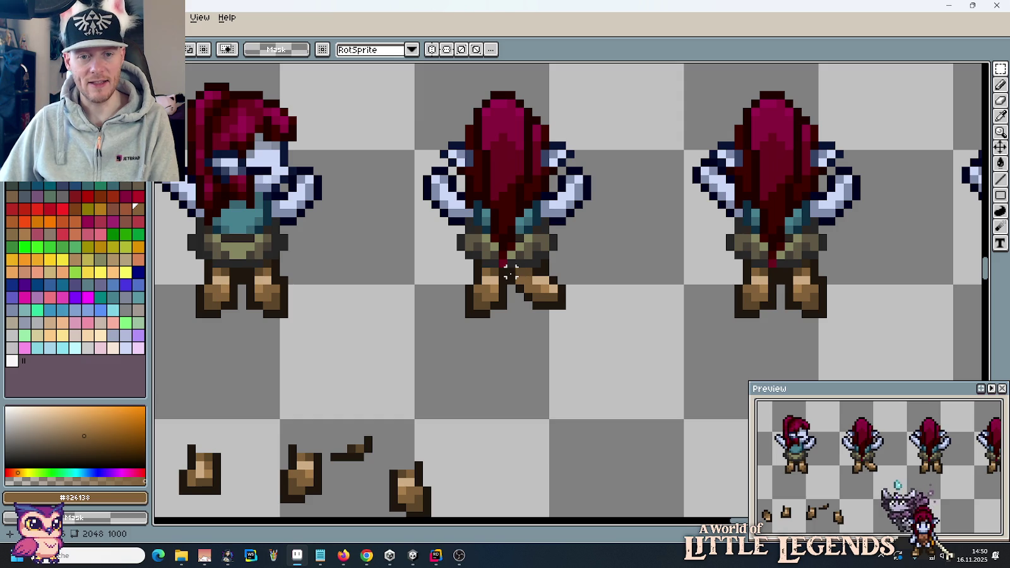
mouse_move(511, 271)
left_mouse_down()
mouse_move(558, 304)
mouse_move(799, 287)
mouse_move(562, 310)
left_mouse_up()
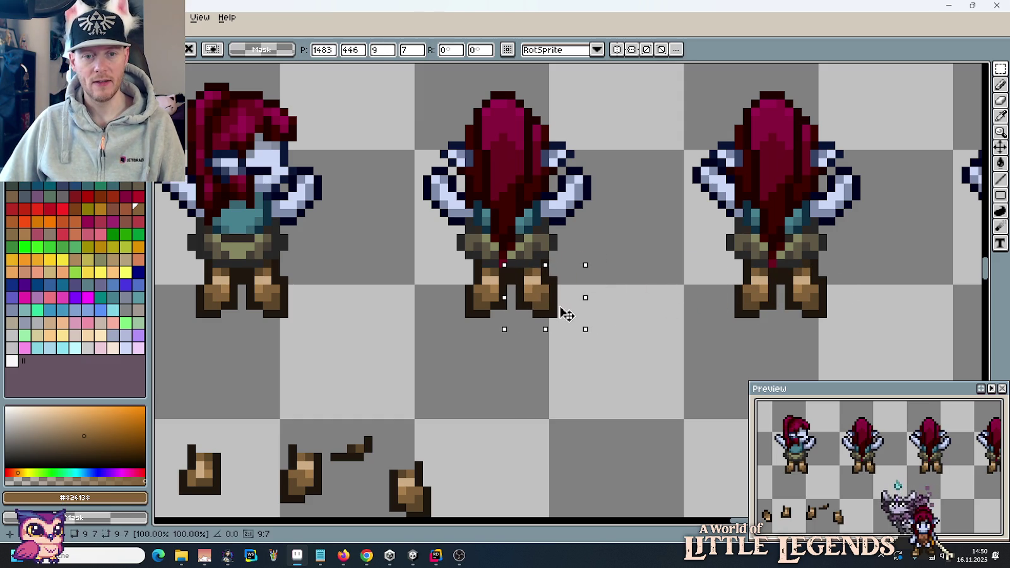
left_click(621, 306)
scroll(605, 328, "down", 2)
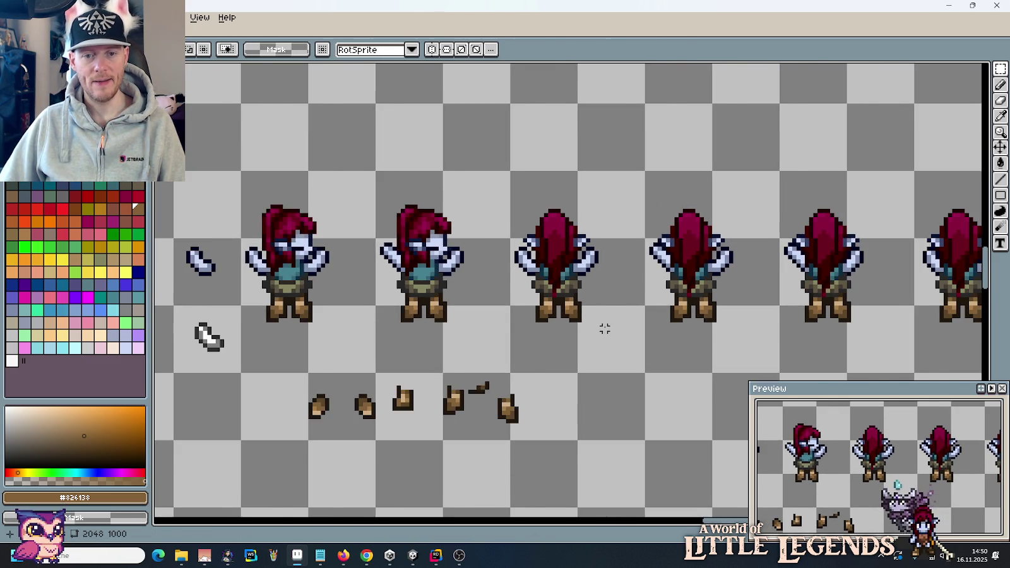
scroll(605, 328, "down", 1)
left_click_drag(536, 215, 631, 356)
left_click_drag(584, 284, 819, 282)
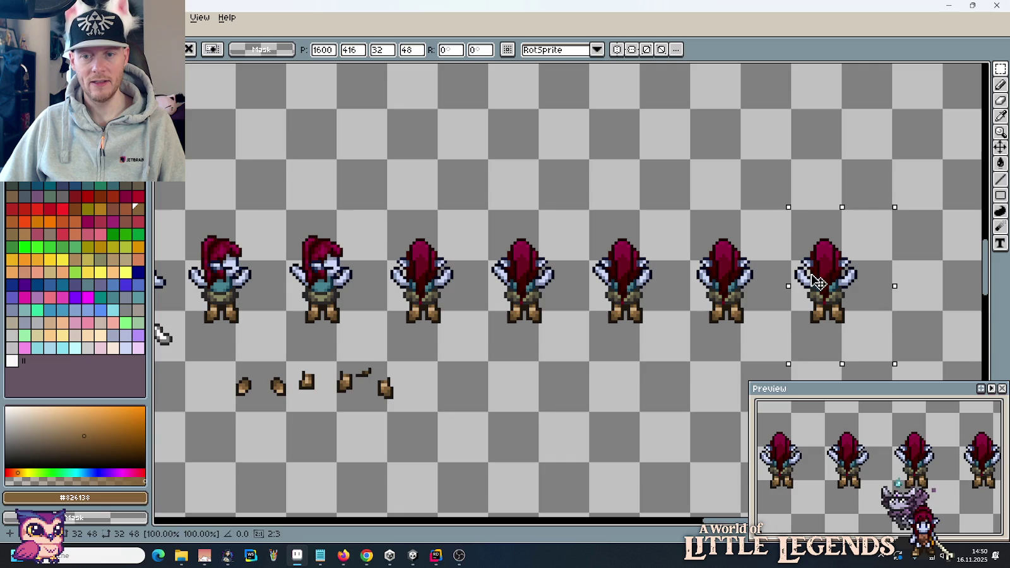
key("ctrl+d")
scroll(858, 304, "up", 3)
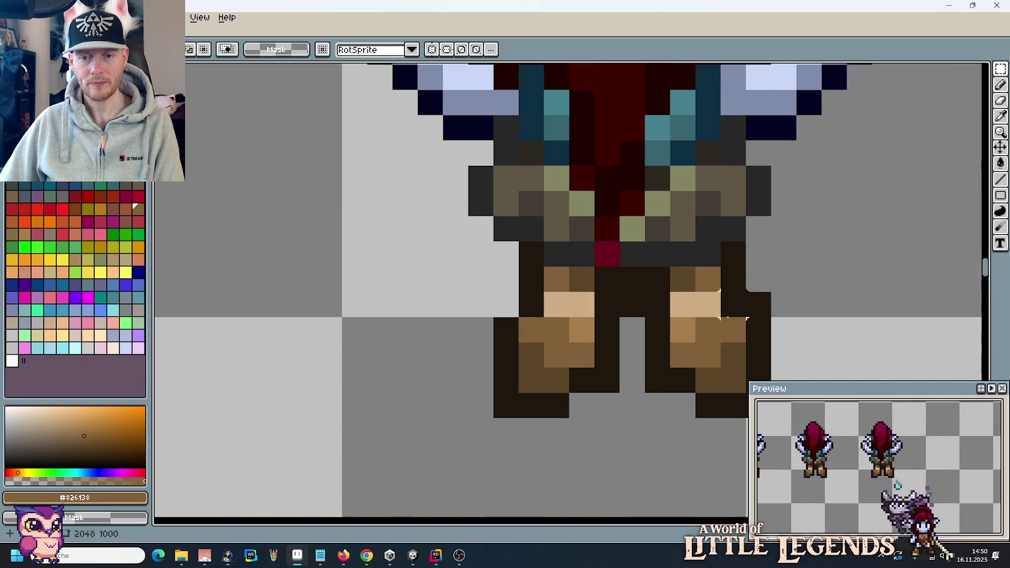
Step: Repaint the right boot's shading with light, mid and dark browns sampled from the boots
key("b")
left_click(699, 301, "alt")
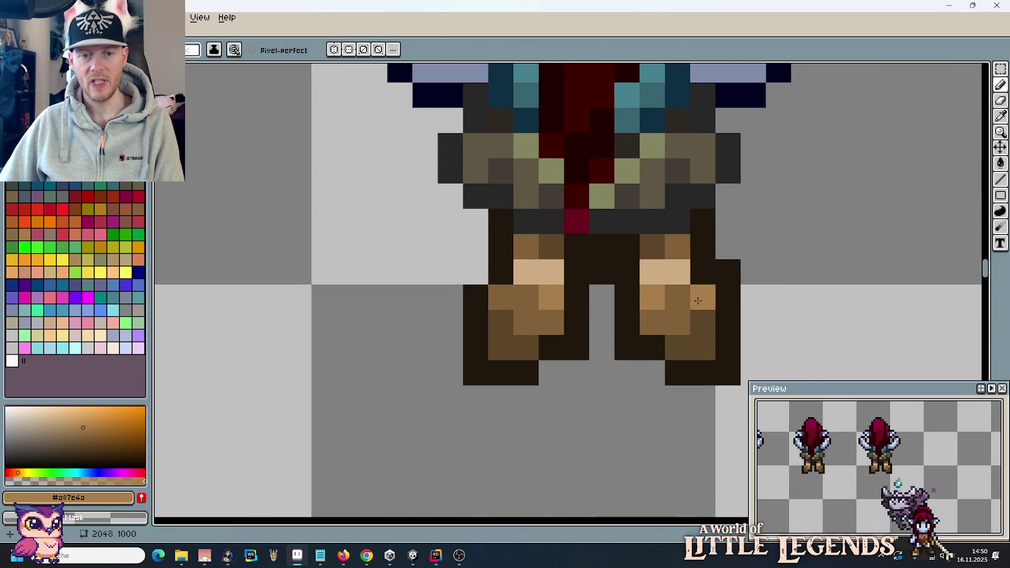
left_click(677, 297)
left_click(699, 315)
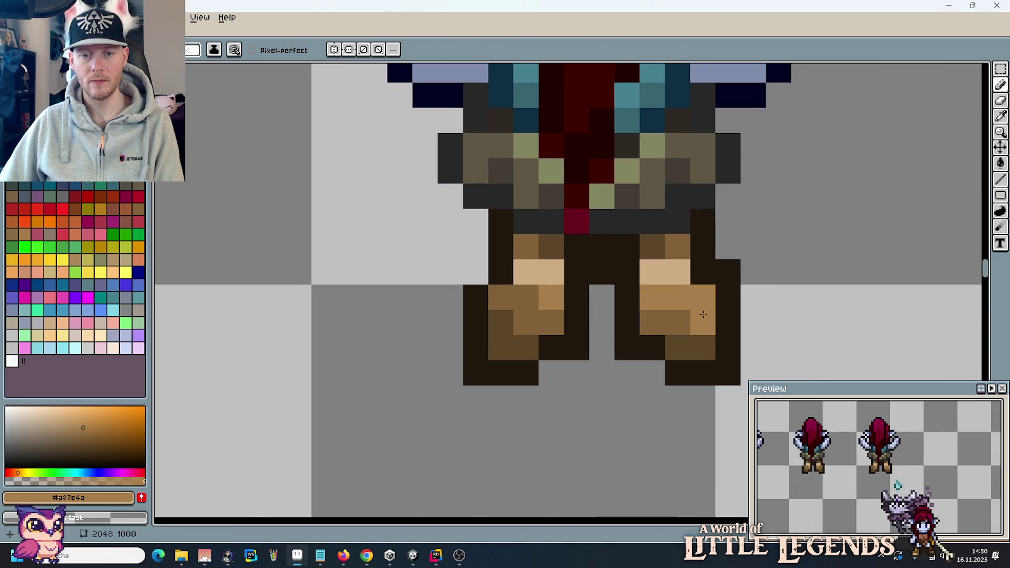
left_click(692, 330, "alt")
left_click(679, 317, "alt")
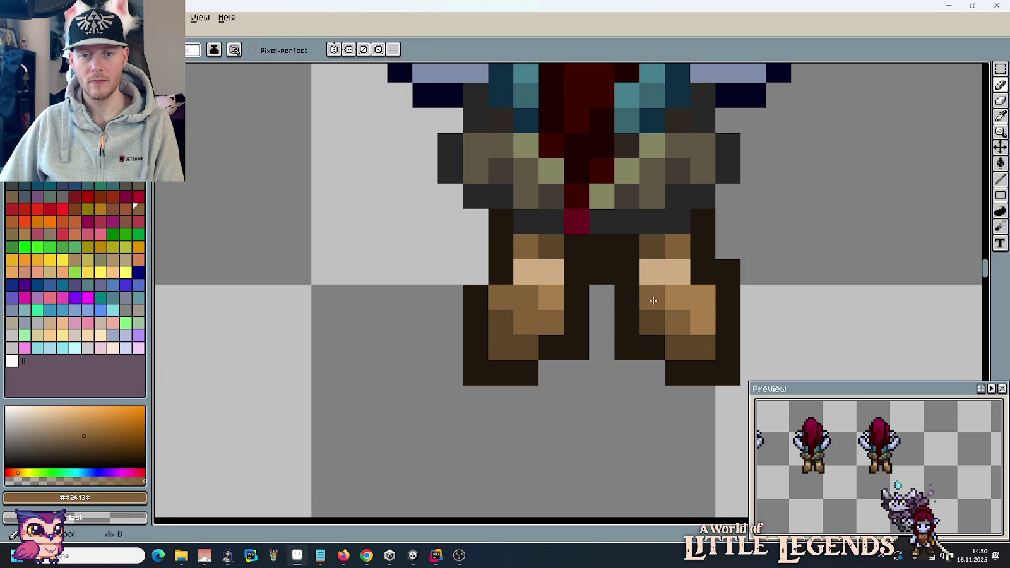
left_click(699, 321)
left_click(682, 298, "alt")
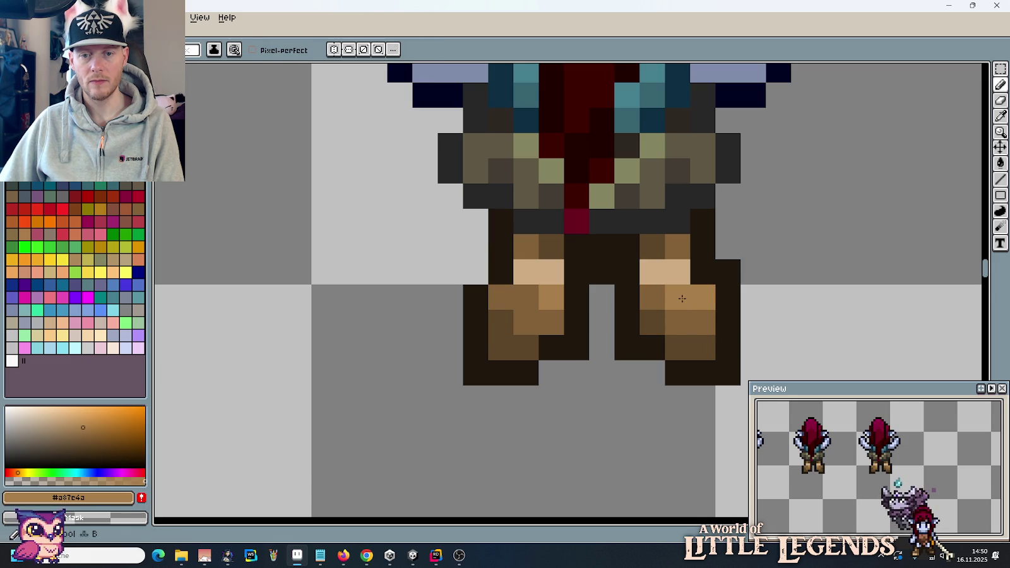
left_click(702, 323)
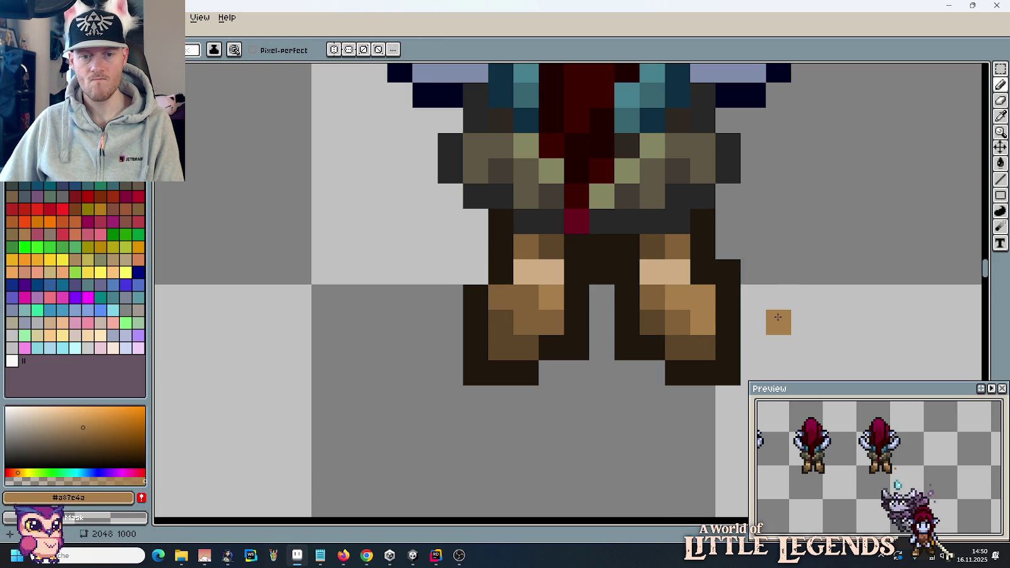
left_click(694, 319, "alt")
left_click(687, 352)
left_click(663, 319, "alt")
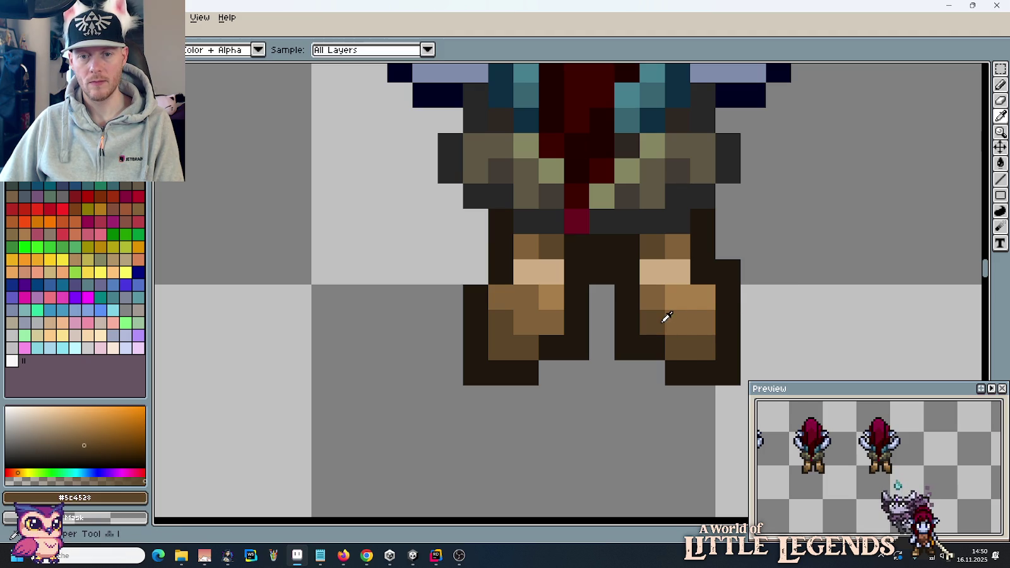
left_click_drag(677, 347, 671, 323)
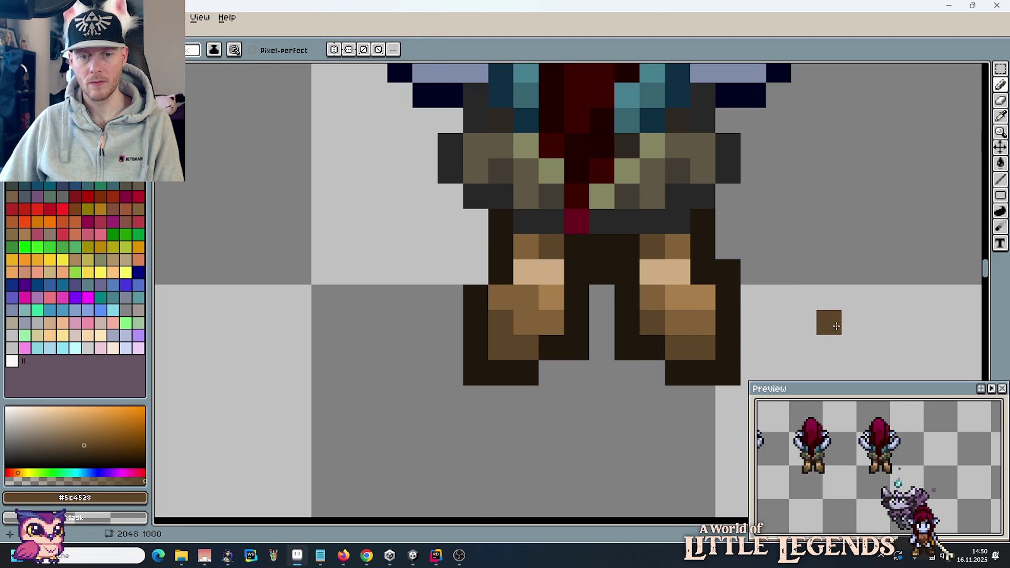
Step: Add light tan highlight pixels and light brown touch-ups to the right foot
scroll(832, 325, "down", 2)
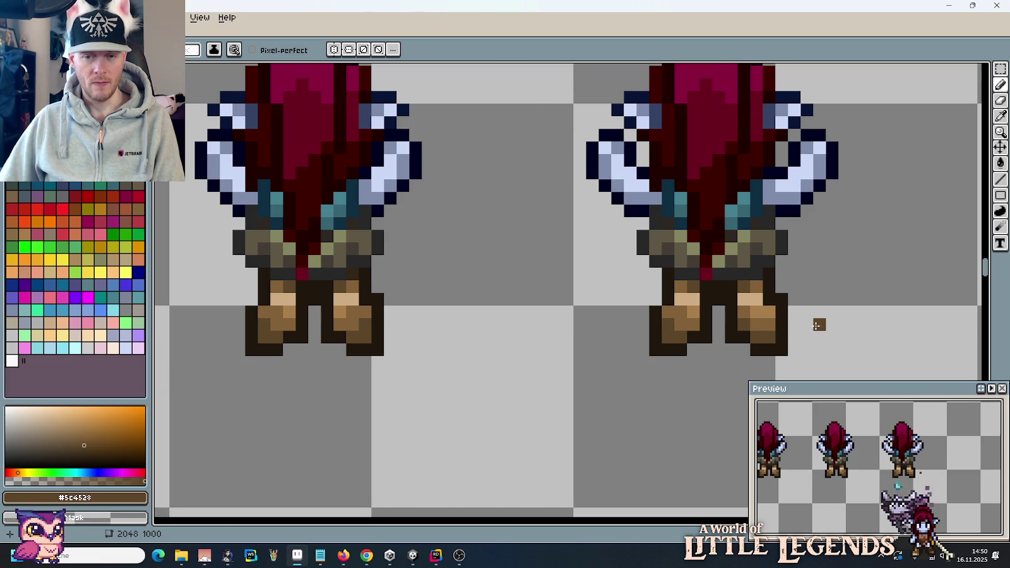
scroll(816, 325, "up", 1)
left_click(751, 318, "alt")
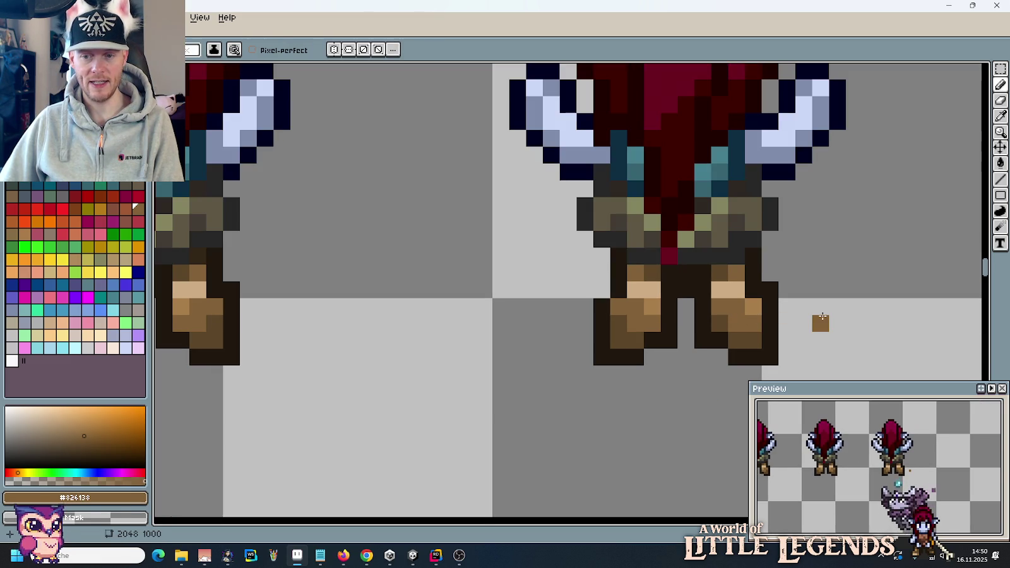
left_click(753, 302, "alt")
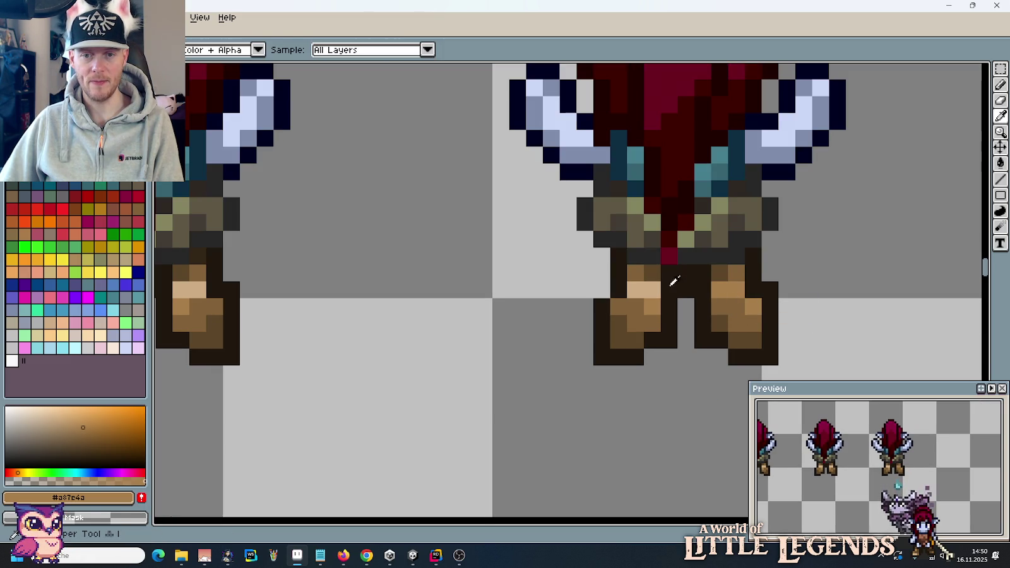
left_click(653, 289, "alt")
left_click(753, 307)
left_click(737, 289)
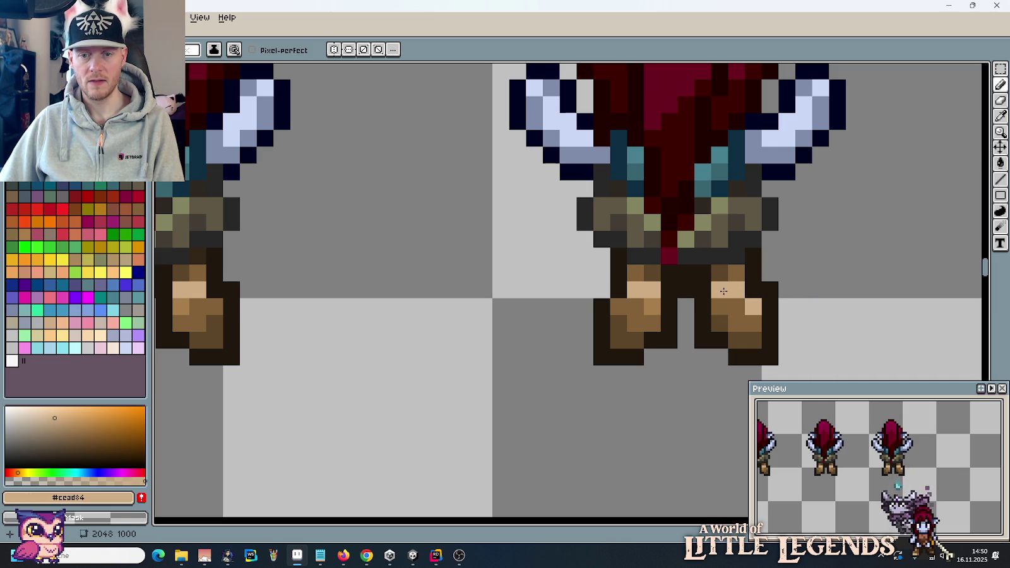
left_click(650, 307, "alt")
left_click(720, 306)
left_click(754, 323)
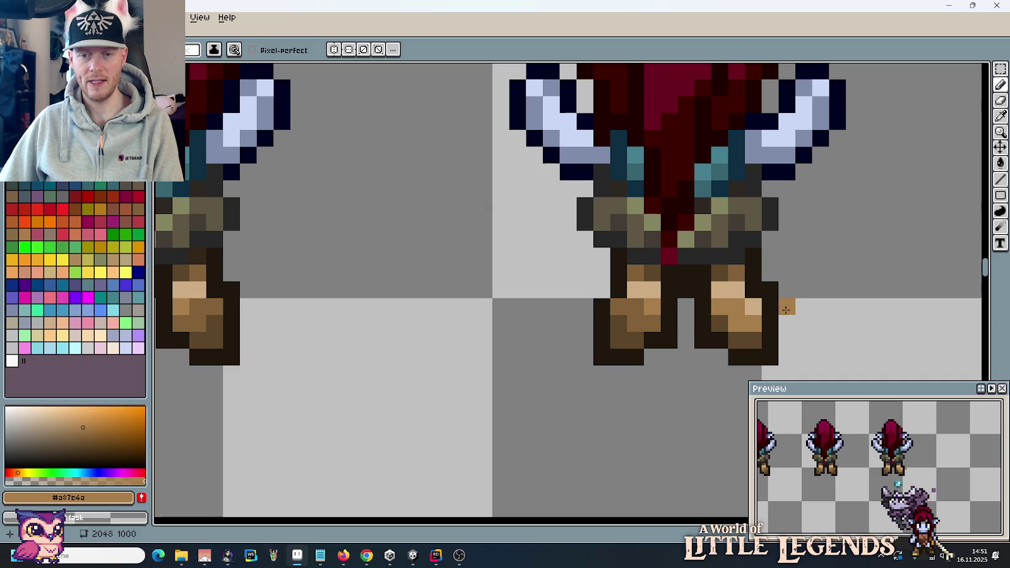
left_click(646, 321, "alt")
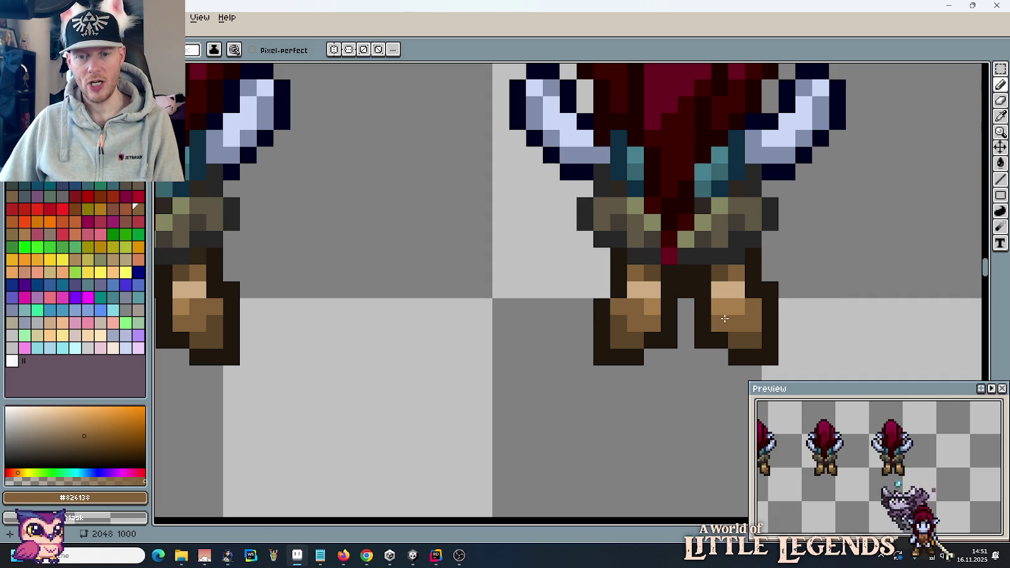
scroll(724, 318, "down", 2)
scroll(757, 319, "down", 2)
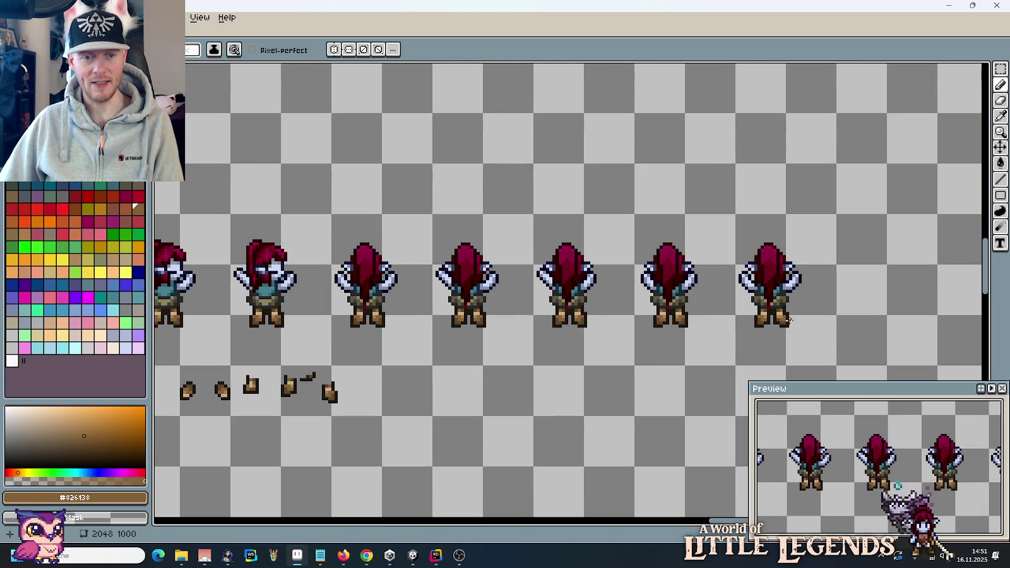
Step: Select and delete the extra last back-view frame in the row
key("m")
left_click_drag(836, 365, 736, 214)
key("Delete")
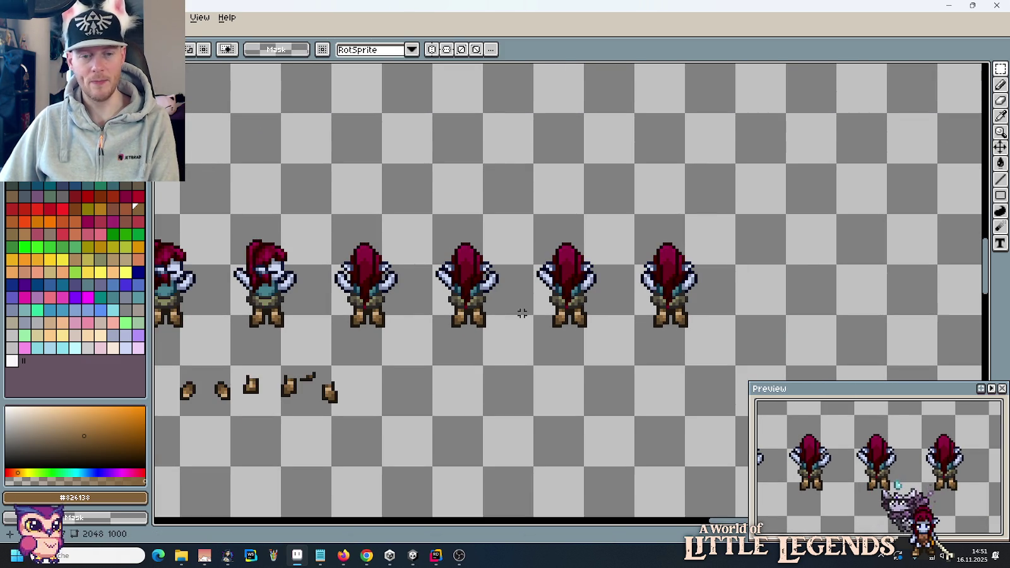
left_click_drag(522, 313, 774, 314)
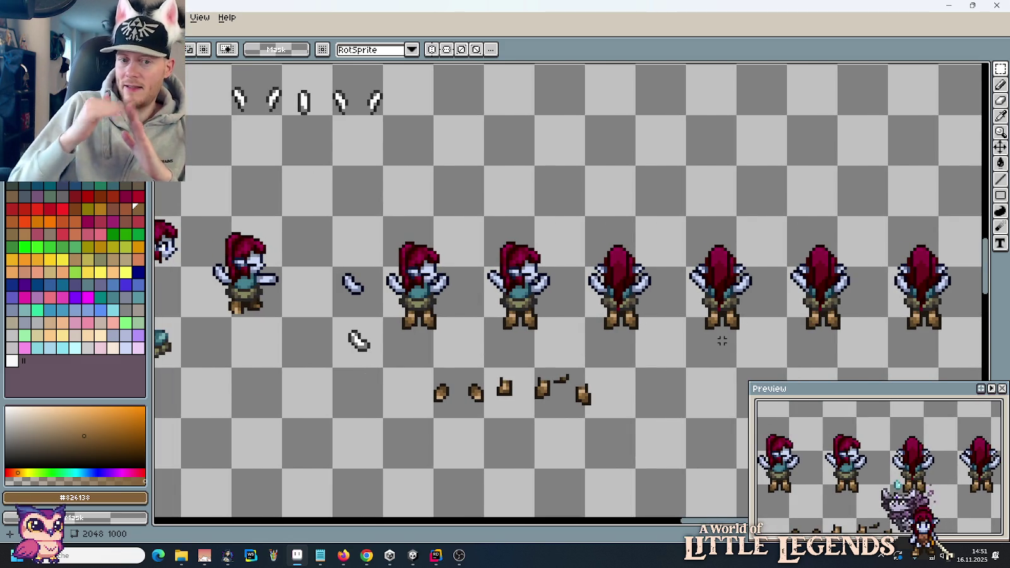
scroll(628, 325, "up", 1)
scroll(628, 327, "up", 1)
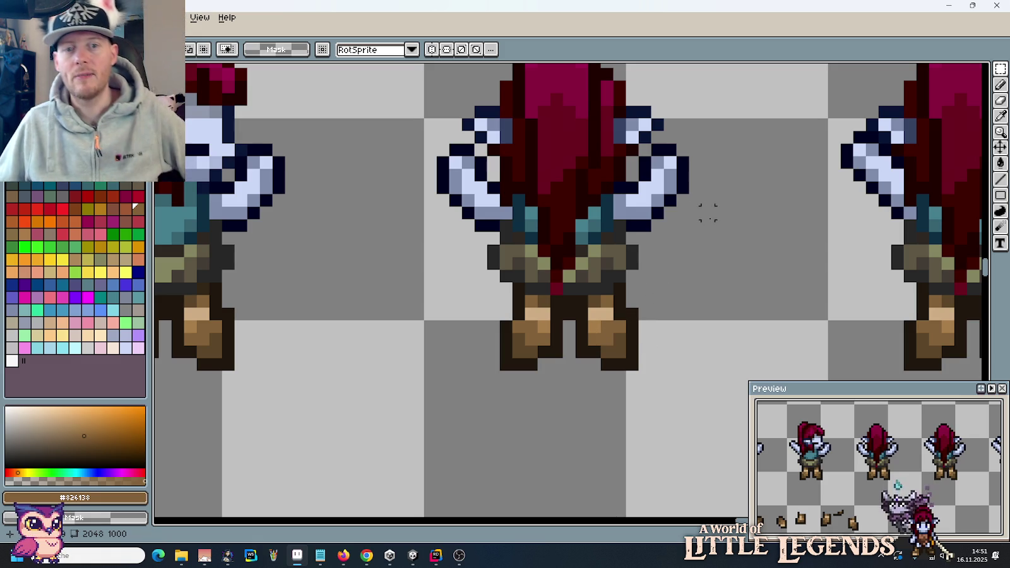
Step: Pan along the row and drag a copy of the fifth back-view frame to its end
scroll(707, 225, "down", 2)
scroll(707, 223, "down", 2)
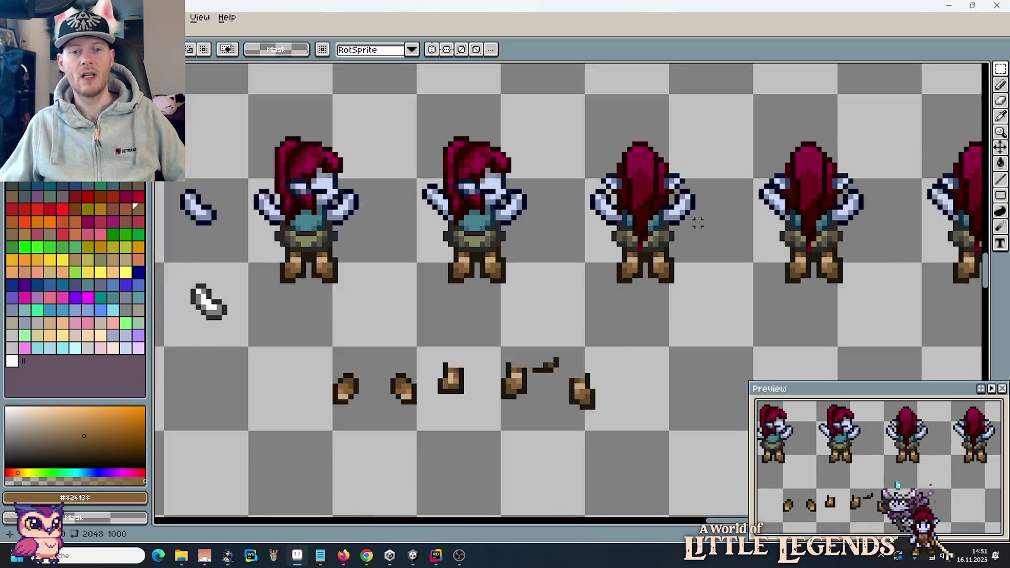
scroll(706, 223, "down", 2)
left_click_drag(706, 222, 526, 219)
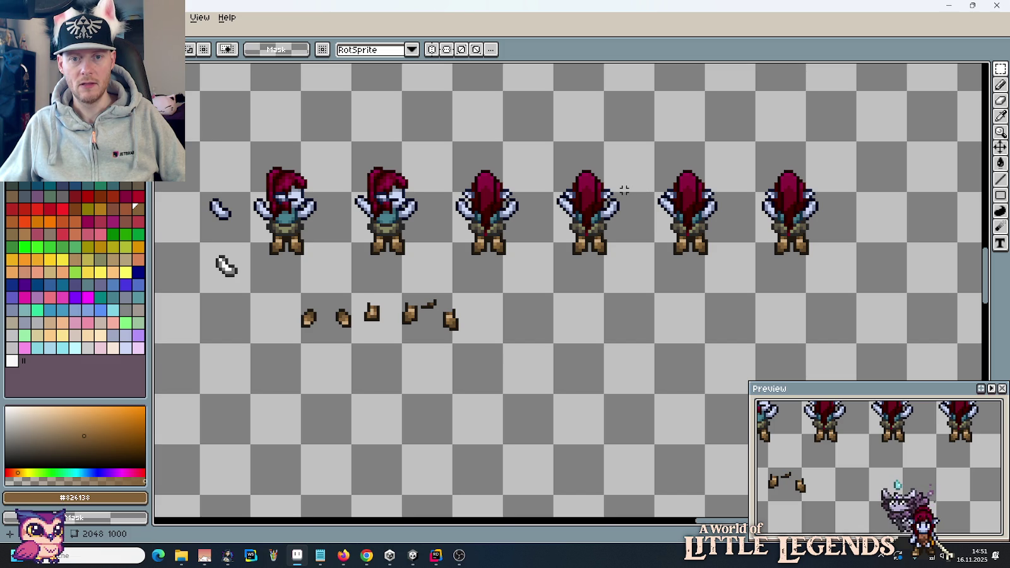
left_click_drag(485, 172, 509, 252)
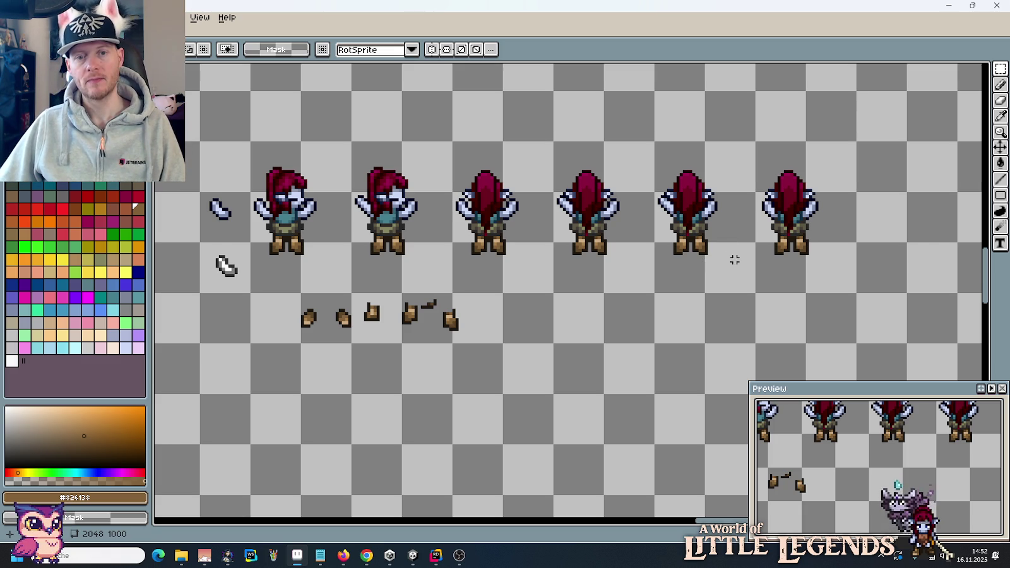
left_click_drag(755, 293, 656, 142)
Step: Copy the fifth back-view frame to the end of the row and drop it
left_click_drag(695, 215, 897, 215)
key("ctrl+d")
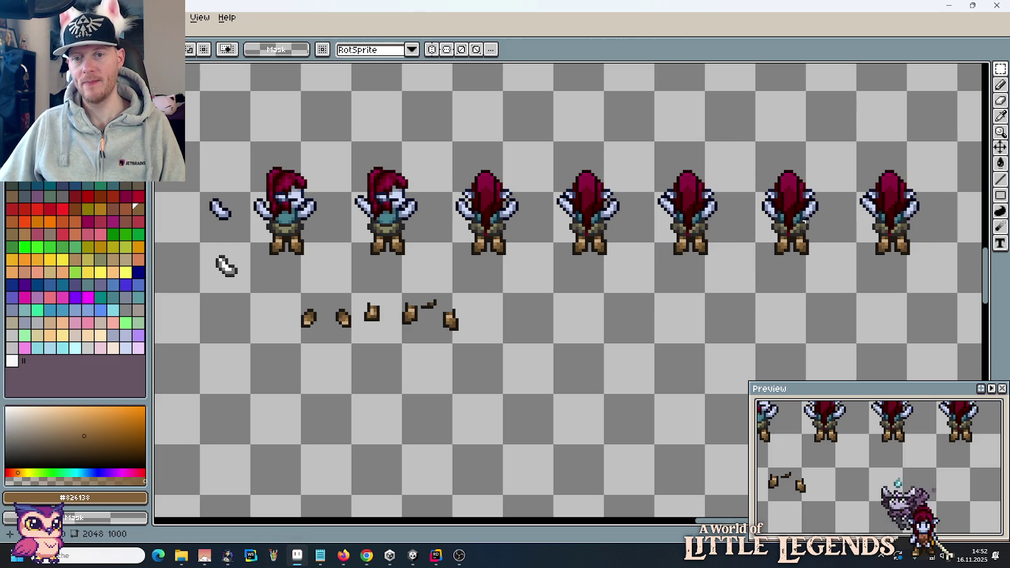
scroll(580, 252, "up", 1)
scroll(580, 252, "up", 2)
scroll(580, 255, "up", 1)
scroll(580, 259, "up", 1)
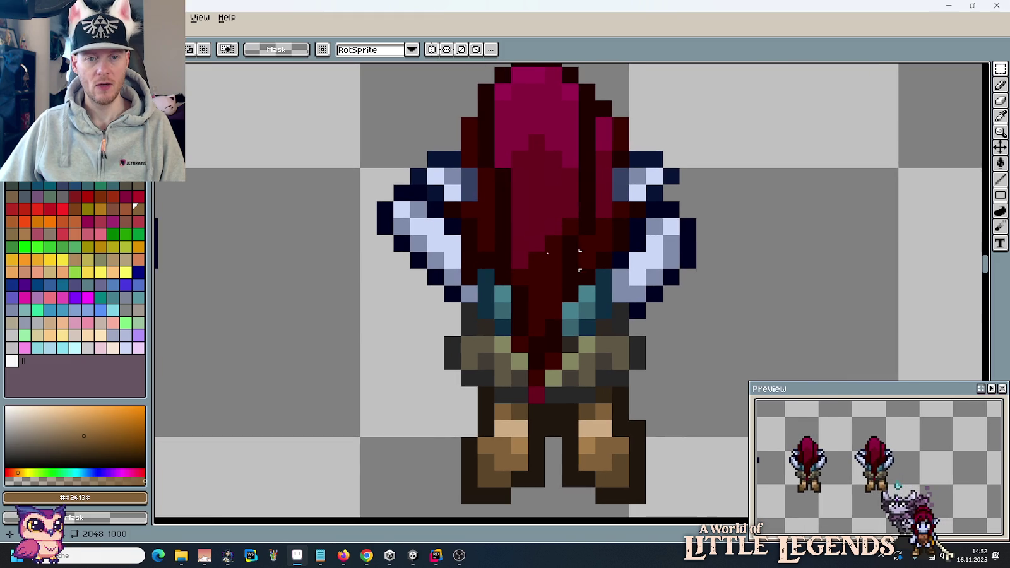
Step: Copy the new frame's left arm and flip it horizontally with Edit > Flip Horizontal
left_click_drag(452, 298, 377, 183)
left_click_drag(411, 228, 865, 247)
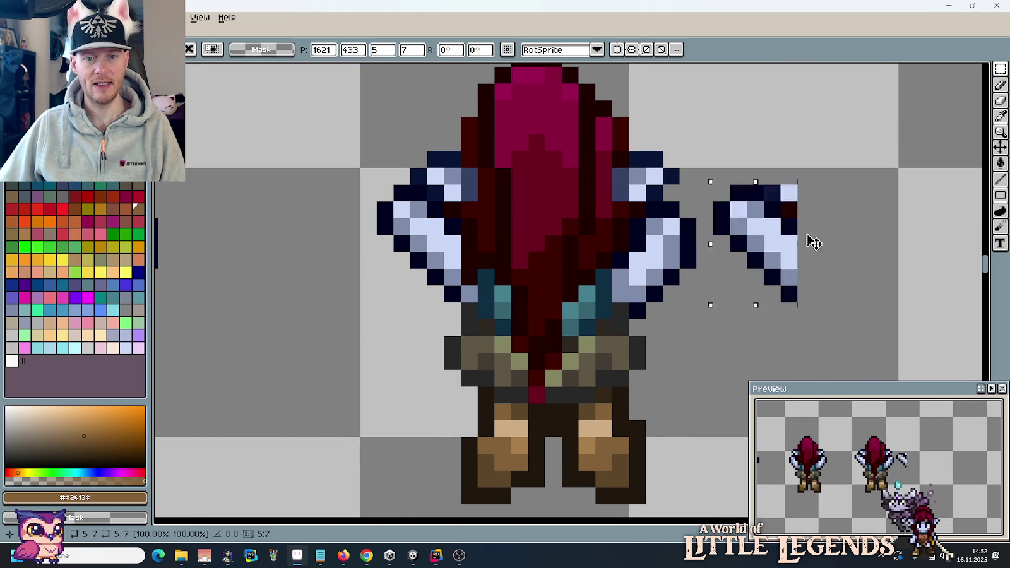
left_click(31, 17)
left_click(70, 183)
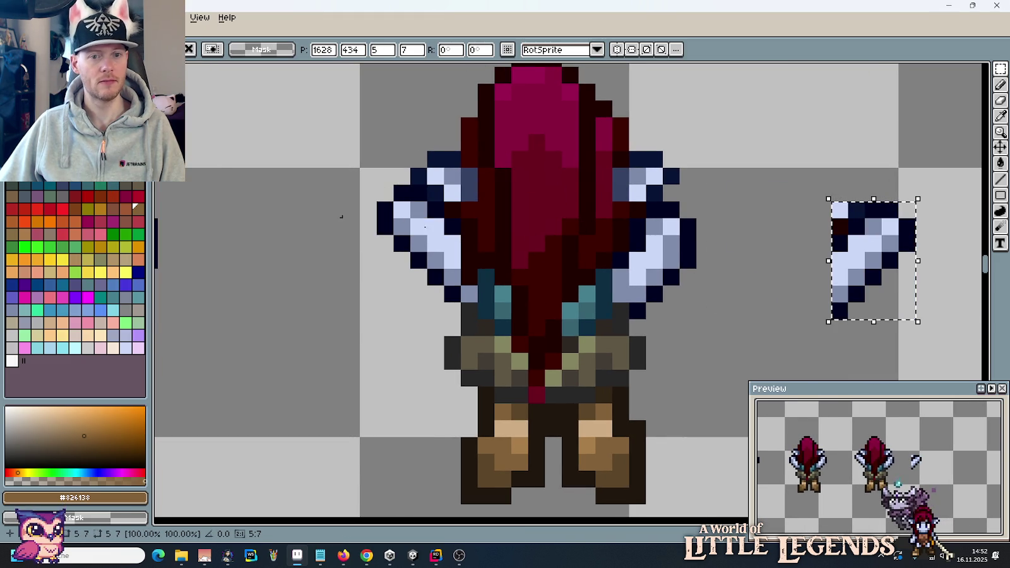
mouse_move(890, 285)
left_mouse_down()
mouse_move(715, 265)
mouse_move(822, 251)
left_mouse_up()
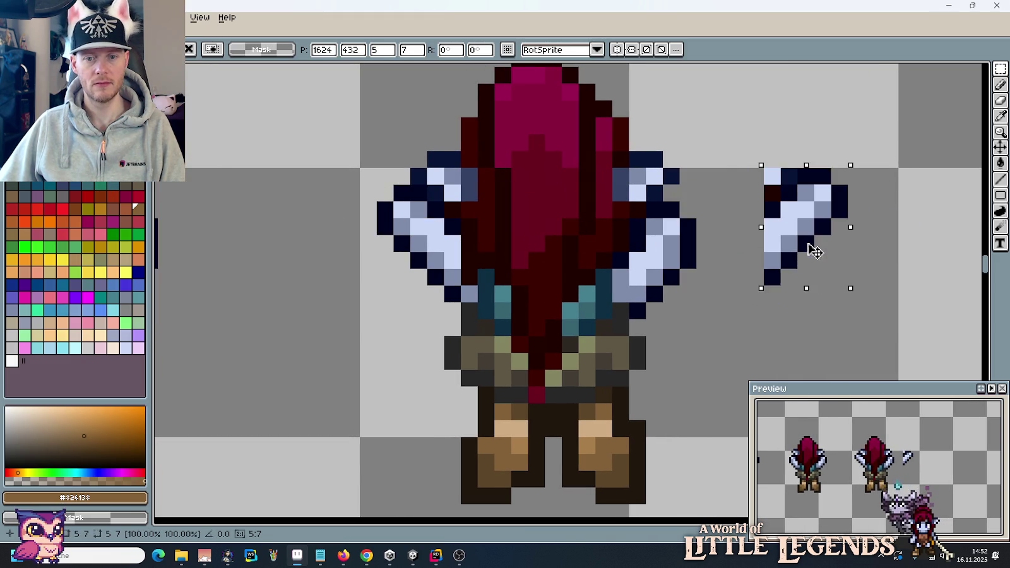
left_click(672, 311)
Step: Move the mirrored arm onto the right shoulder, nudged two pixels right
mouse_move(715, 305)
left_mouse_down()
mouse_move(642, 232)
mouse_move(751, 215)
left_mouse_up()
left_click_drag(726, 169, 883, 304)
mouse_move(865, 245)
left_mouse_down()
mouse_move(596, 258)
mouse_move(733, 256)
left_mouse_up()
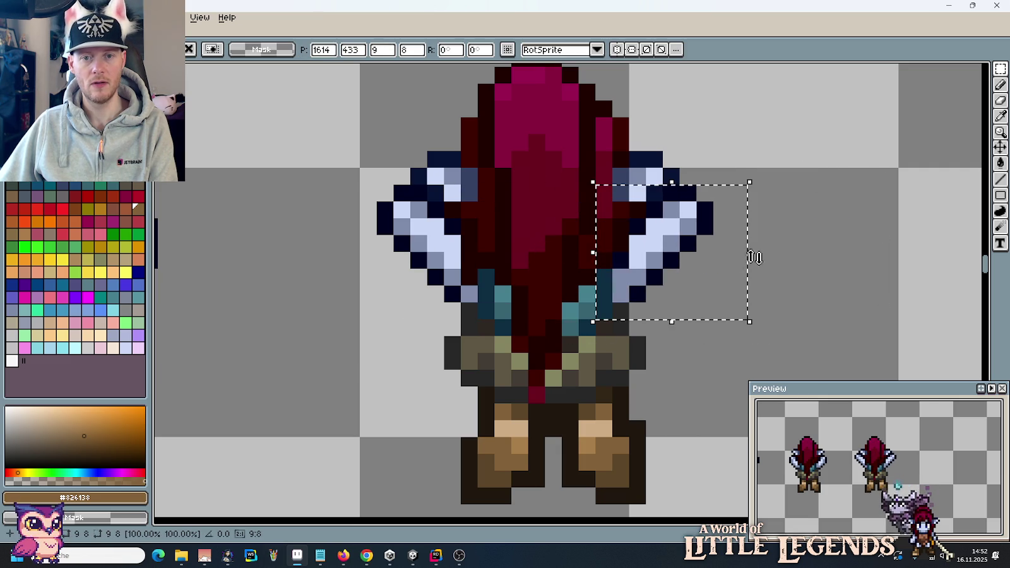
left_click_drag(680, 249, 713, 248)
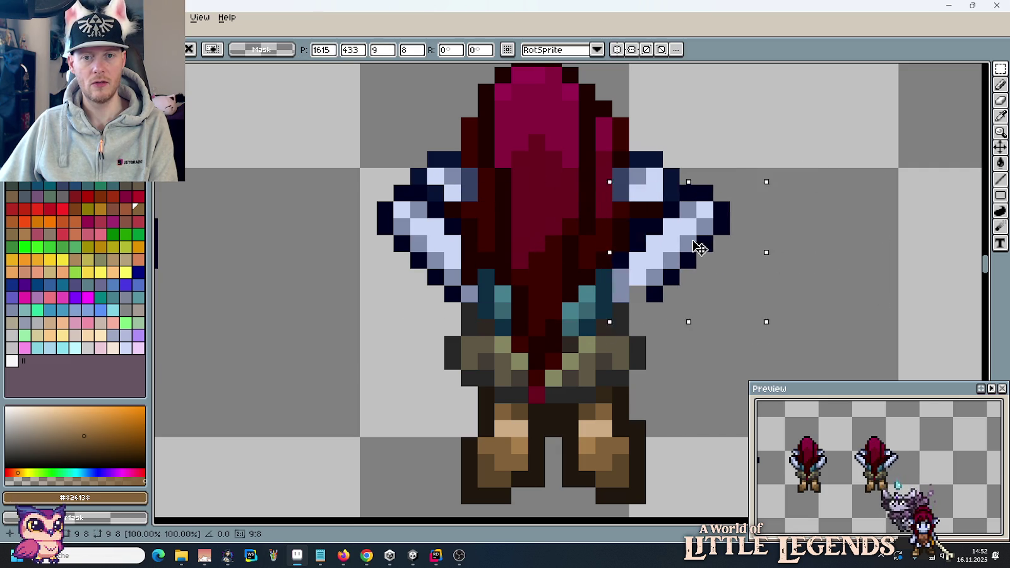
left_click(819, 276)
scroll(819, 275, "down", 3)
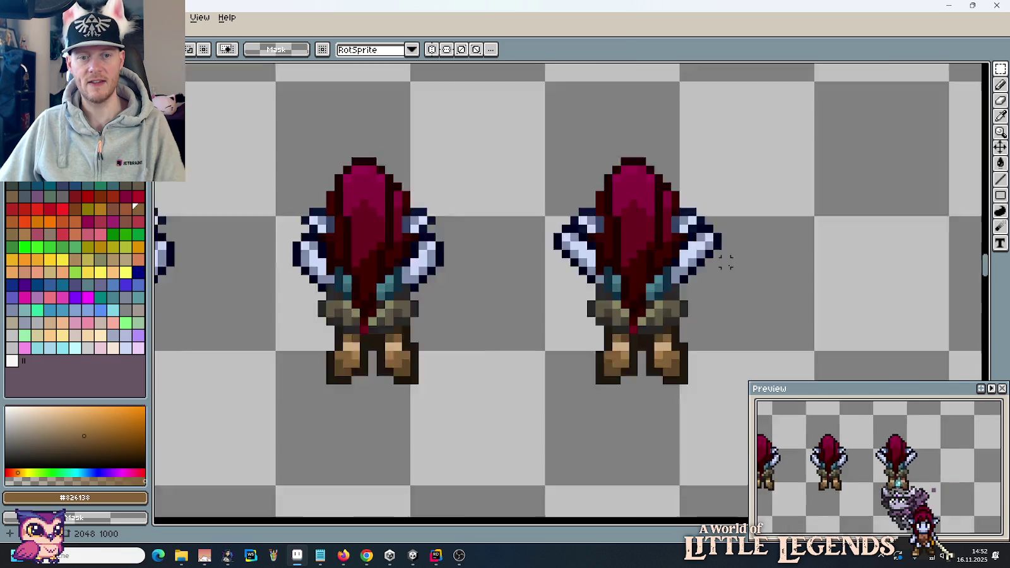
scroll(729, 265, "down", 3)
scroll(637, 316, "up", 1)
scroll(631, 309, "left", 1)
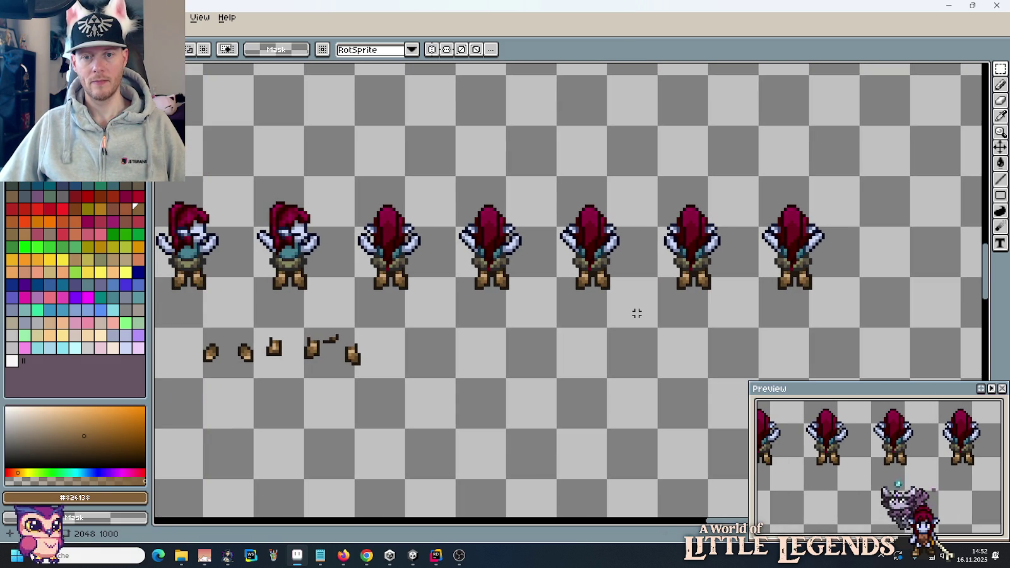
left_click_drag(654, 209, 729, 306)
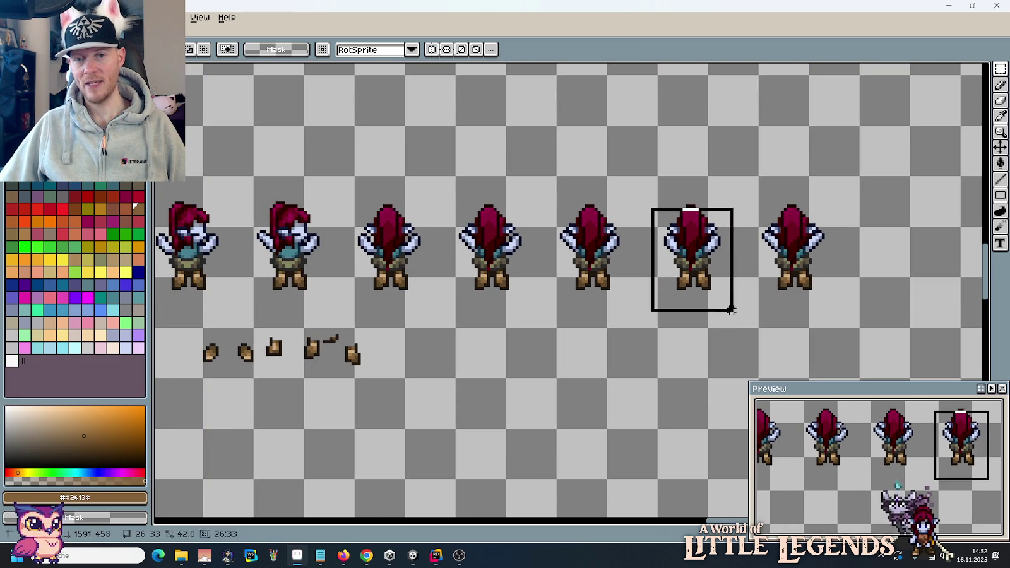
left_click(807, 314)
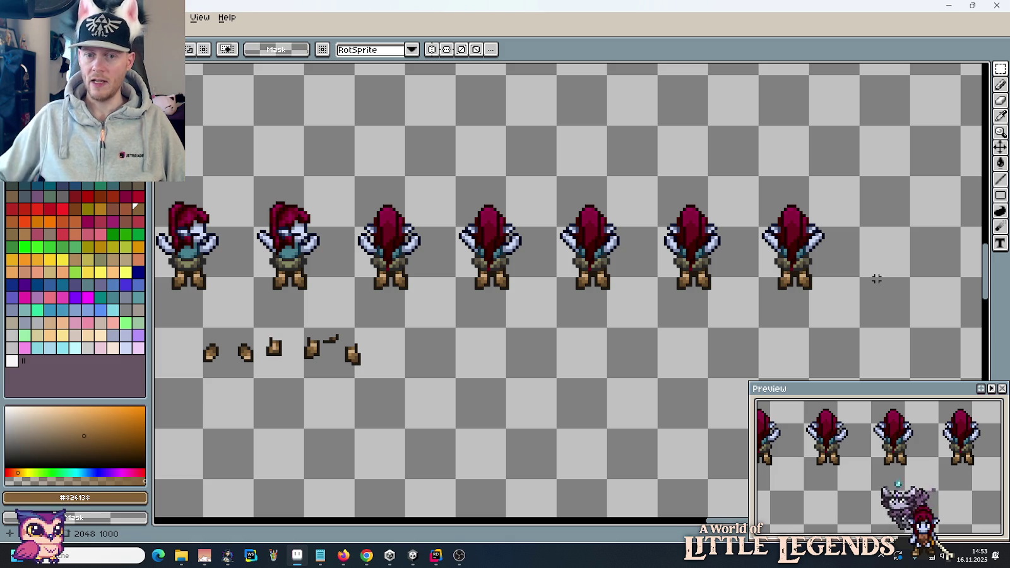
left_click(413, 301)
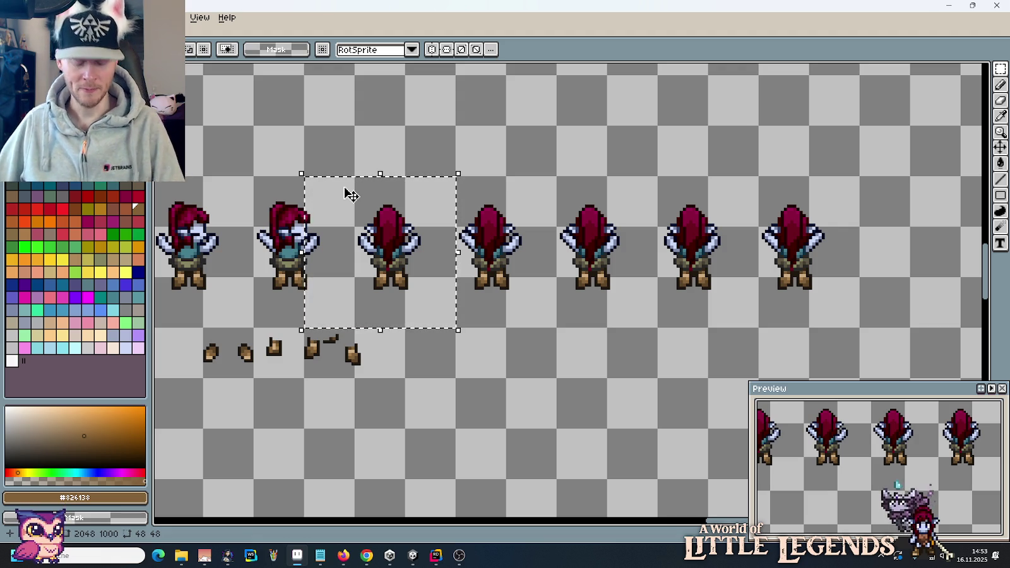
Step: Clear the selection and add a dark pixel beside the fourth sprite's feet
key("ctrl+d")
key("b")
scroll(821, 257, "up", 2)
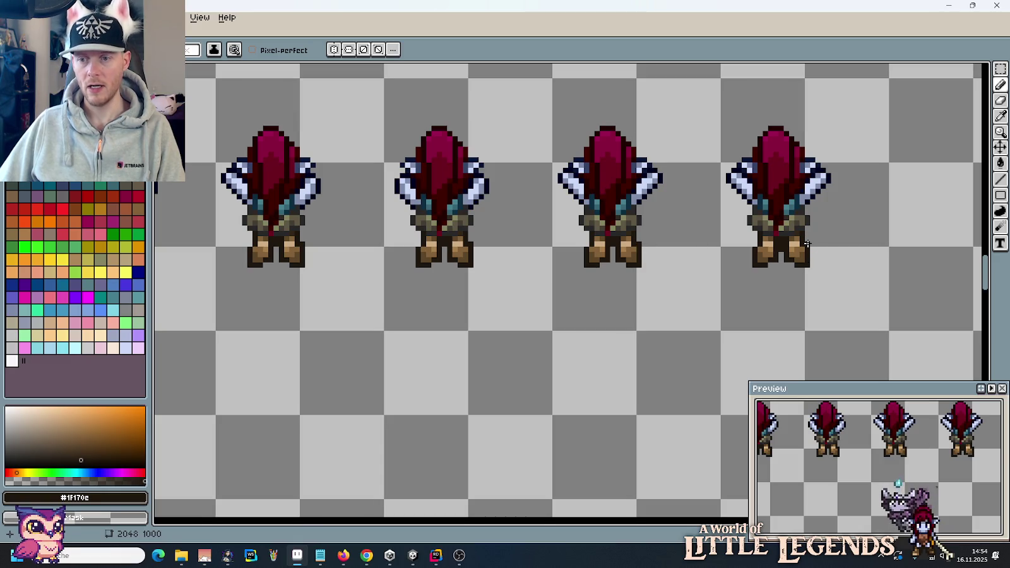
left_click(828, 248)
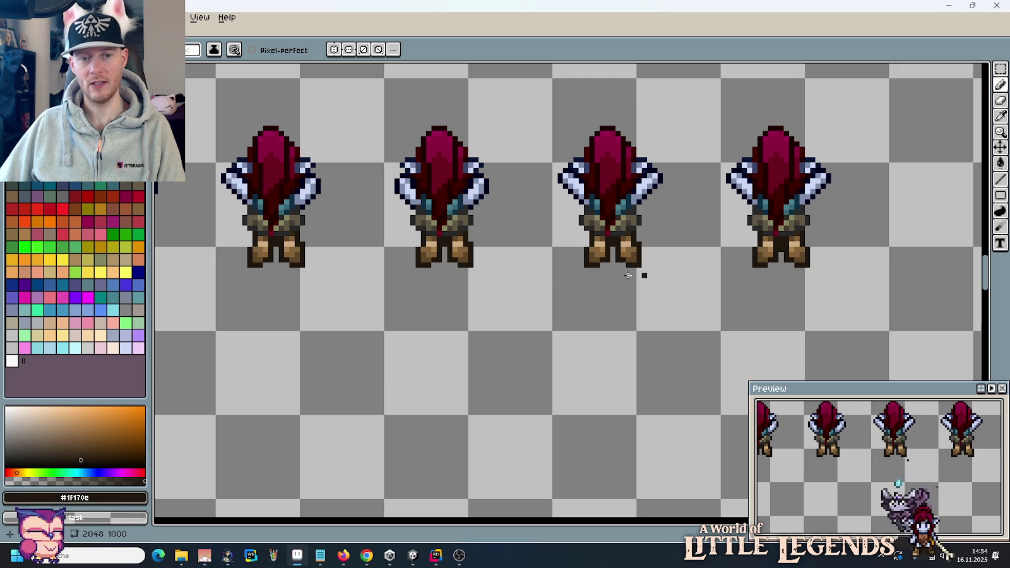
Step: Zoom out and pan across the full row of back-view frames
scroll(441, 282, "left", 3)
scroll(604, 275, "down", 1)
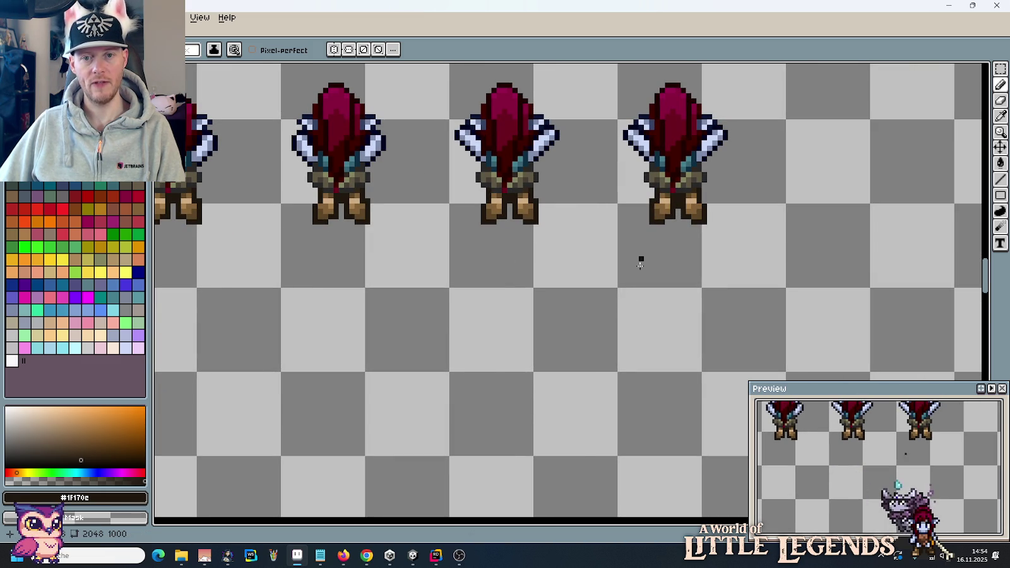
scroll(671, 284, "up", 1)
scroll(559, 327, "left", 2)
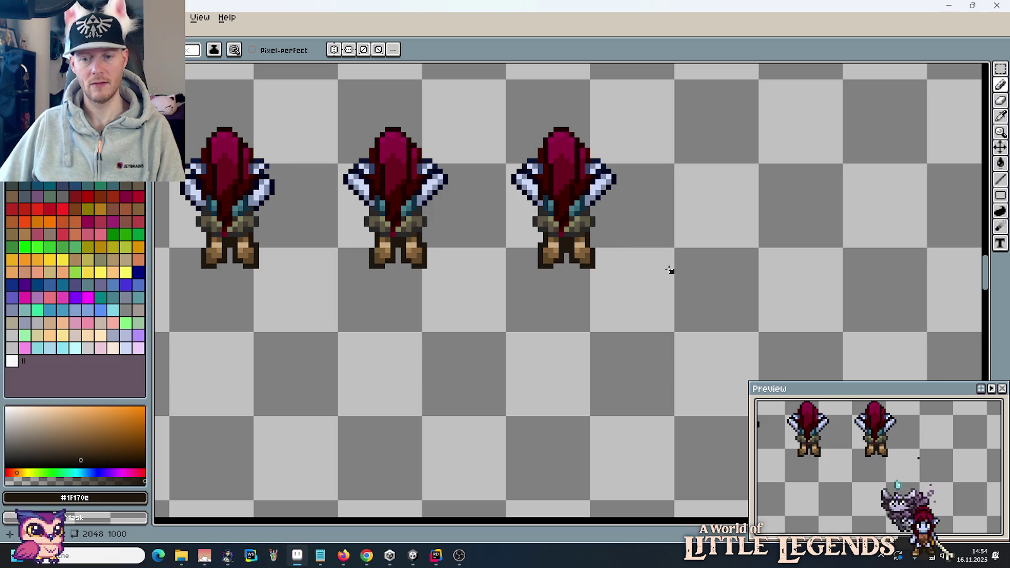
key("b")
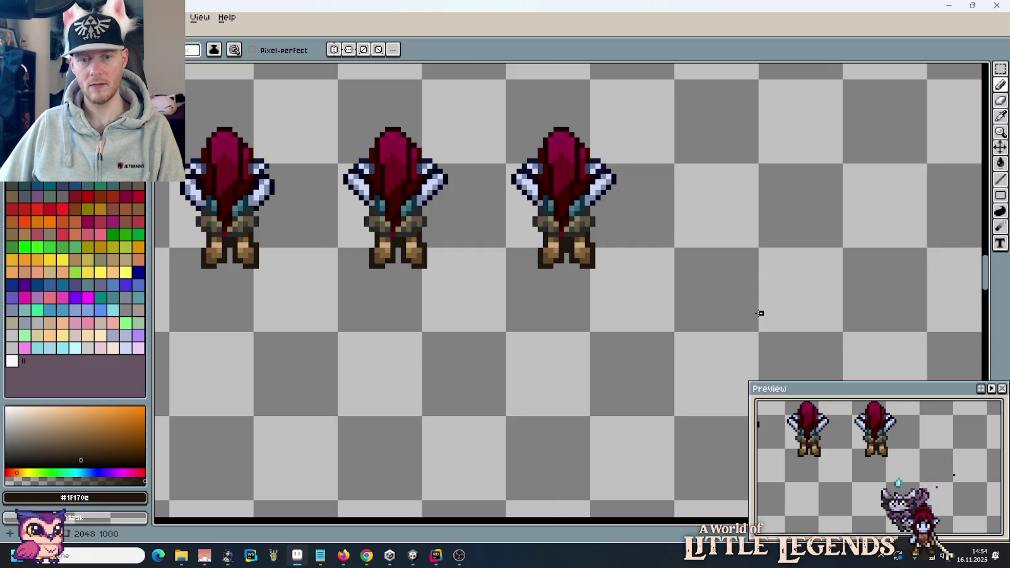
scroll(760, 314, "down", 1)
scroll(758, 313, "down", 1)
left_click_drag(587, 310, 703, 275)
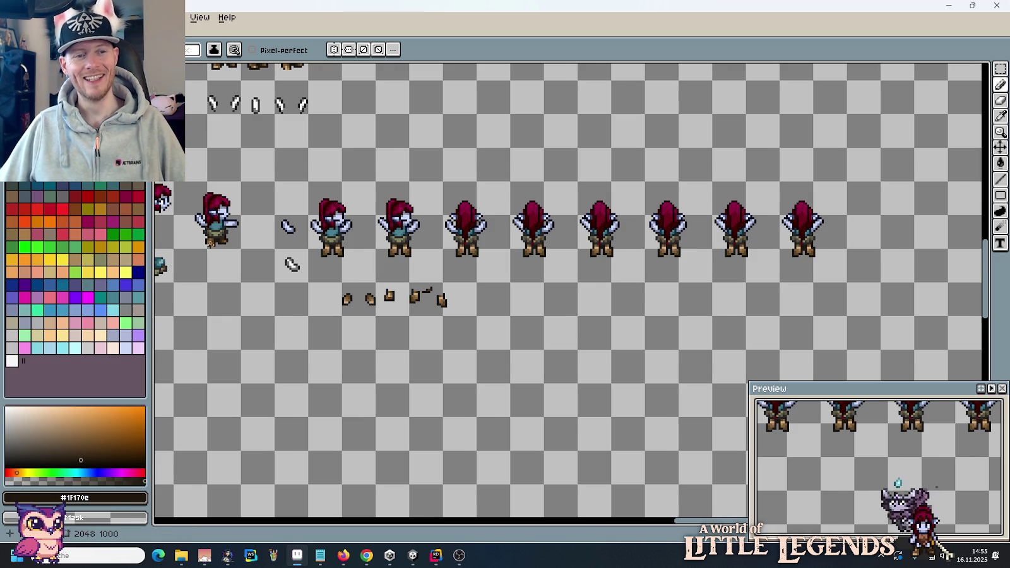
Step: Drag the rightmost back-view frame down and left below the row, near the Stand/Idle sprites
scroll(500, 250, "left", 5)
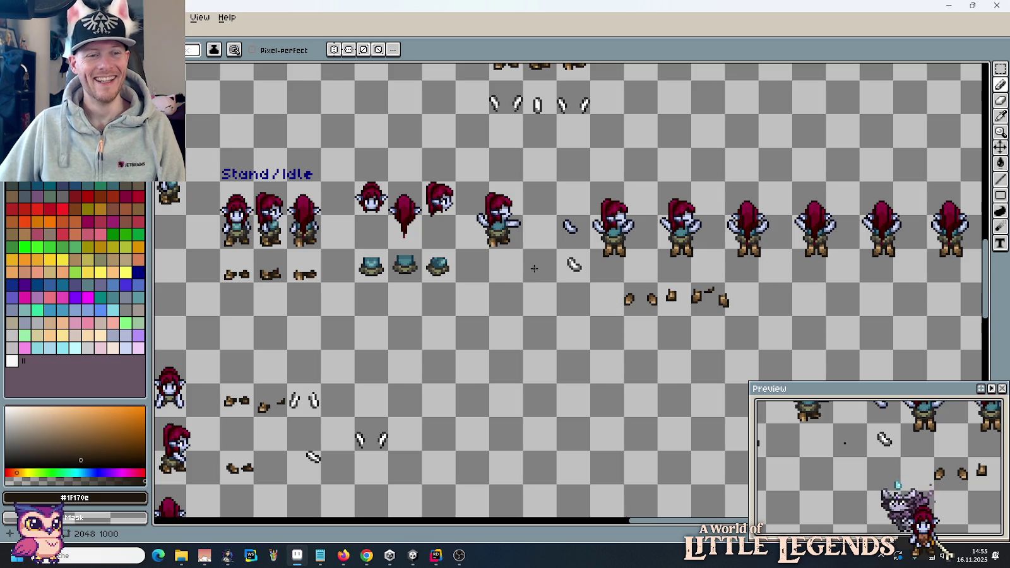
mouse_move(673, 328)
left_mouse_down()
mouse_move(462, 304)
mouse_move(483, 305)
left_mouse_up()
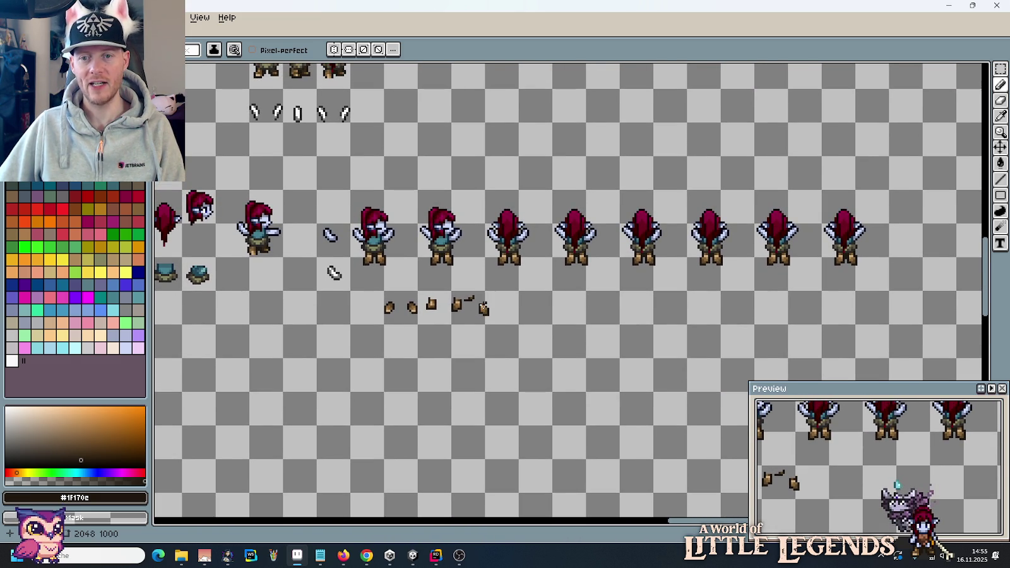
key("m")
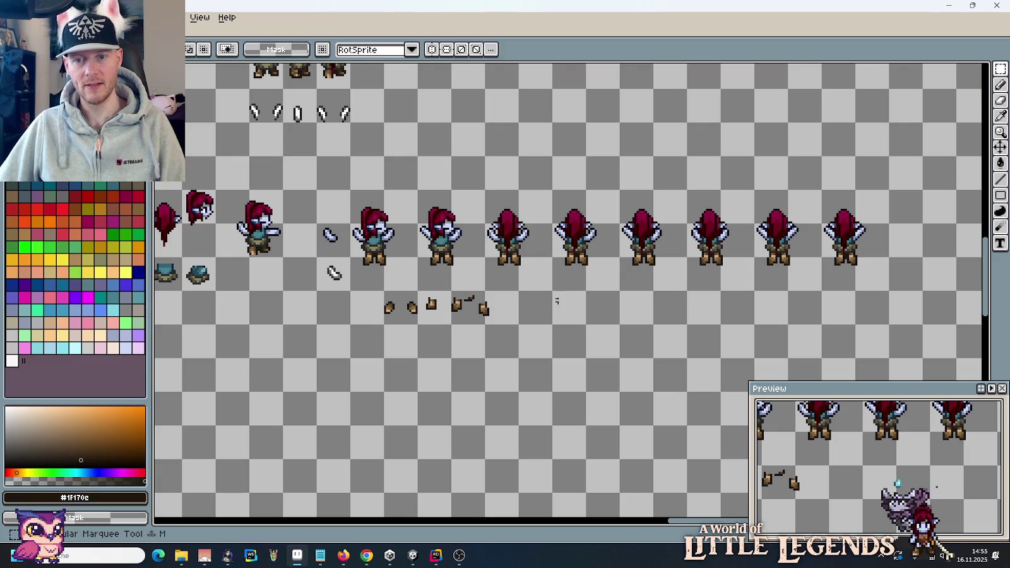
left_click_drag(890, 292, 819, 188)
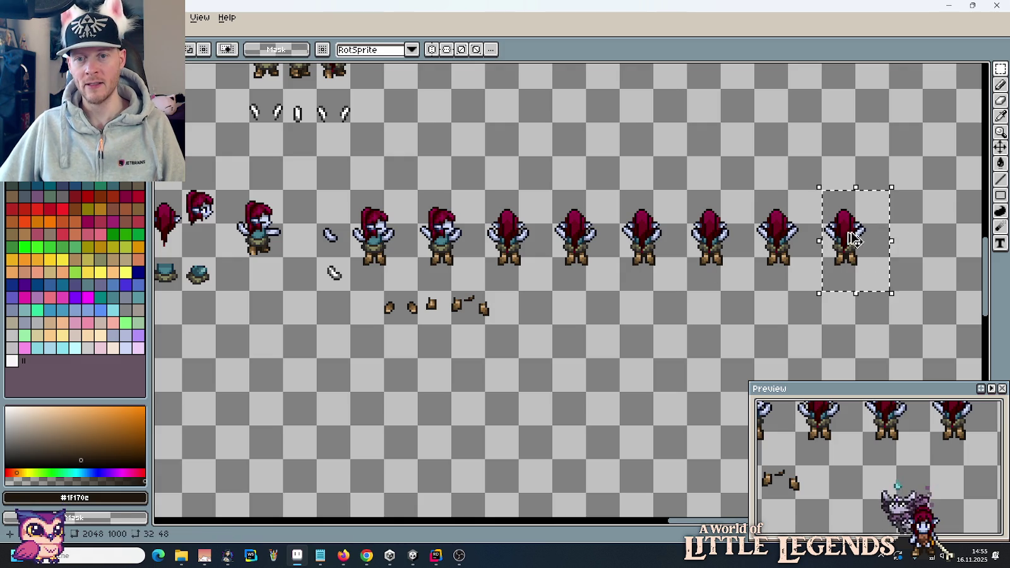
left_click_drag(842, 236, 270, 336)
left_click_drag(173, 293, 486, 289)
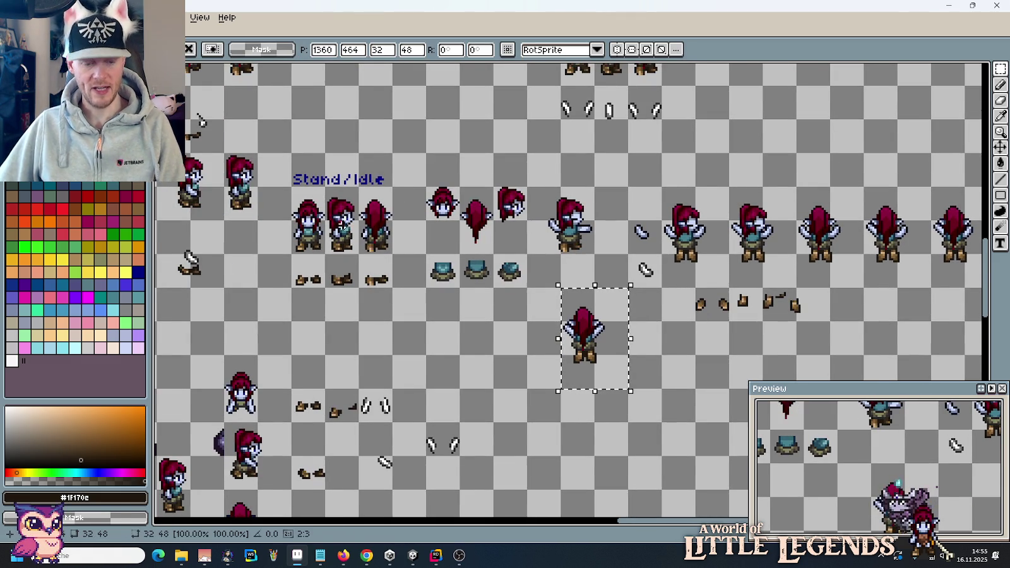
scroll(410, 243, "up", 1)
scroll(446, 230, "up", 1)
scroll(446, 230, "up", 1)
scroll(454, 247, "up", 1)
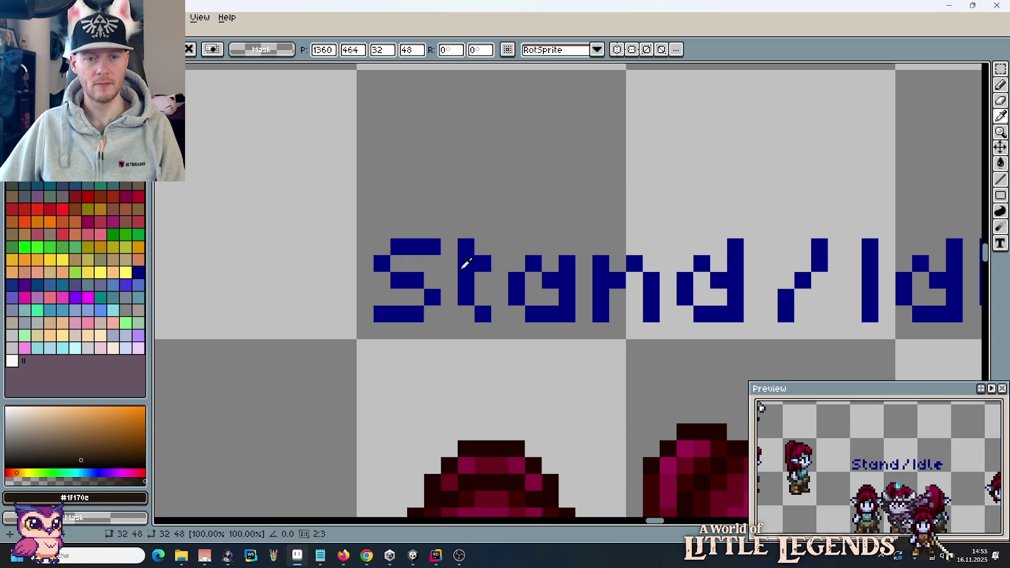
Step: Pencil the word 'Die' in the label's navy colour above Stand/Idle
left_click(464, 260)
scroll(453, 209, "down", 1)
scroll(452, 209, "up", 2)
key("b")
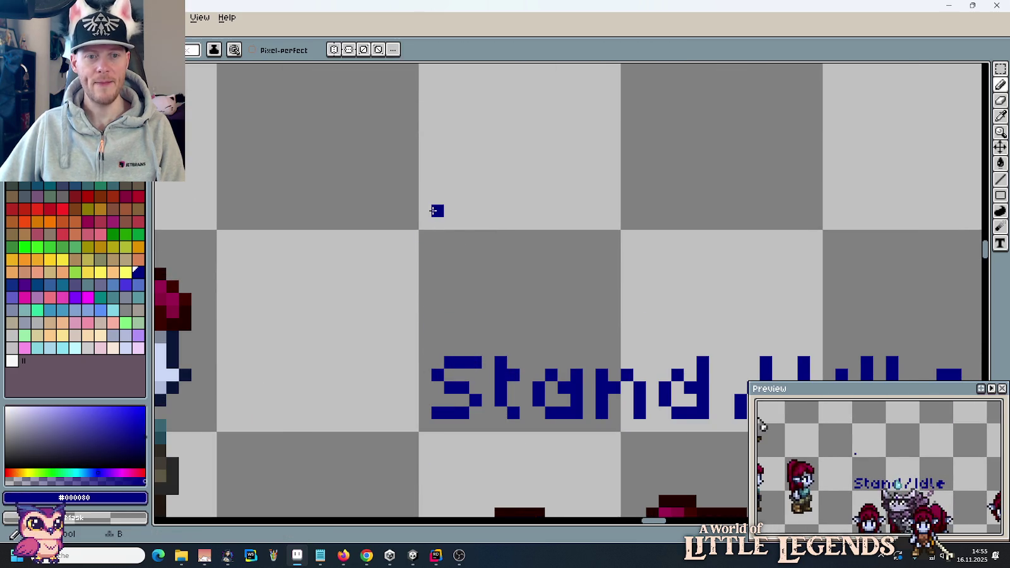
left_click(452, 200)
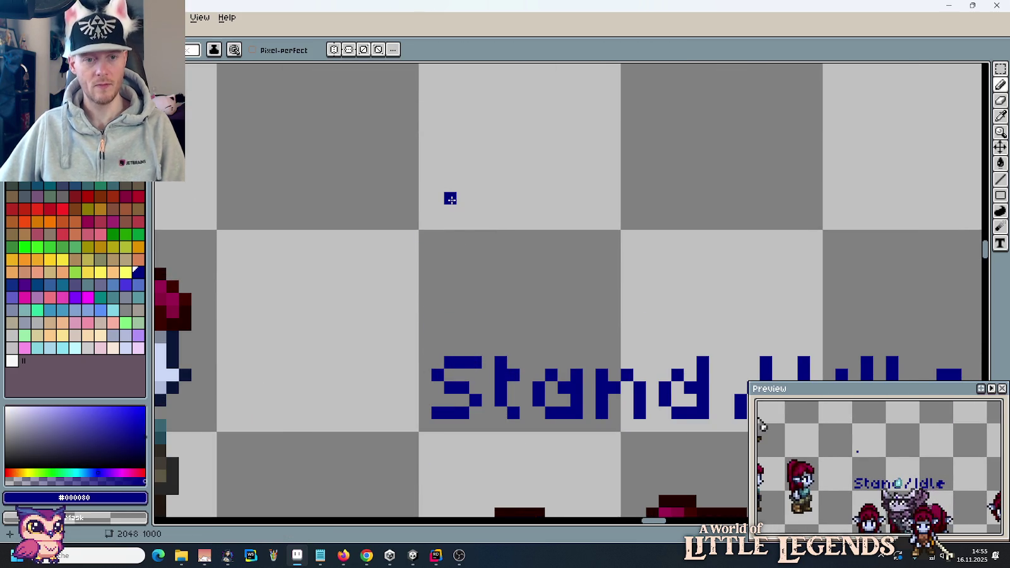
mouse_move(443, 199)
left_mouse_down()
mouse_move(475, 185)
mouse_move(439, 174)
mouse_move(437, 153)
mouse_move(468, 145)
mouse_move(475, 178)
mouse_move(555, 198)
left_mouse_up()
left_click(526, 197)
mouse_move(526, 183)
left_mouse_down()
mouse_move(525, 172)
mouse_move(565, 172)
mouse_move(535, 160)
left_mouse_up()
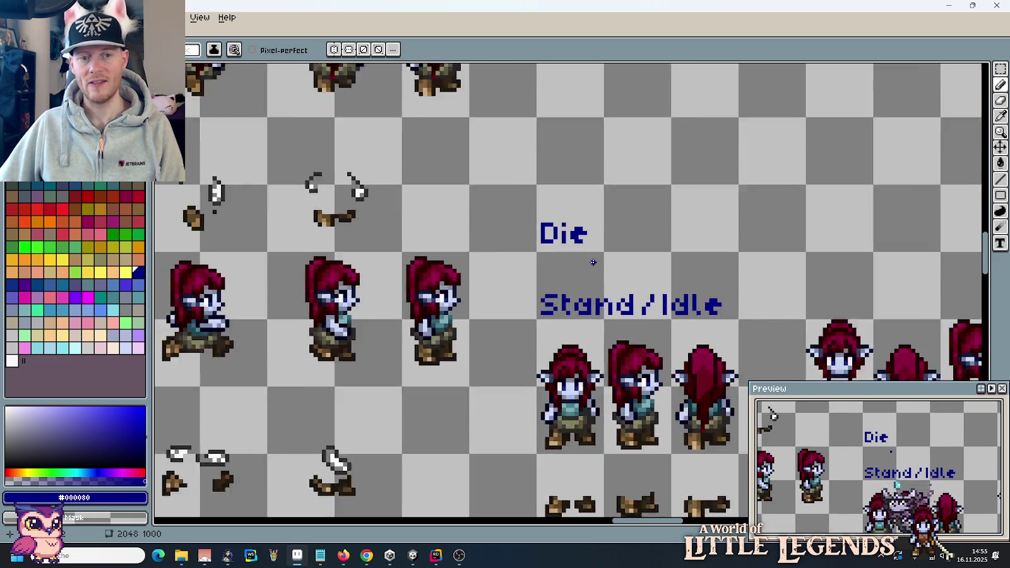
Step: Delete the Stand/Idle label text and move the Die label into its place
scroll(595, 265, "down", 2)
left_click_drag(693, 284, 671, 282)
key("m")
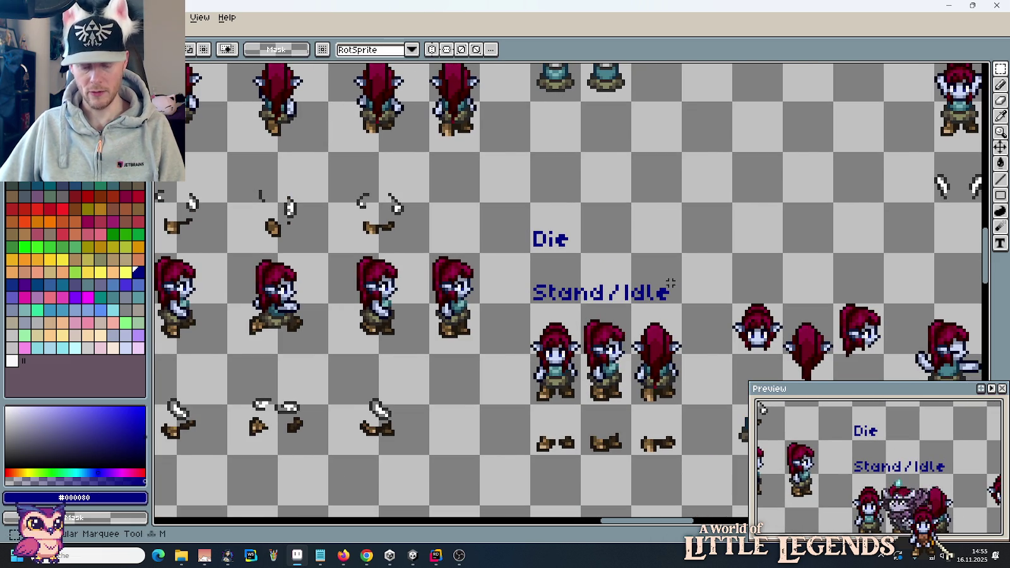
left_click_drag(548, 276, 676, 304)
key("Delete")
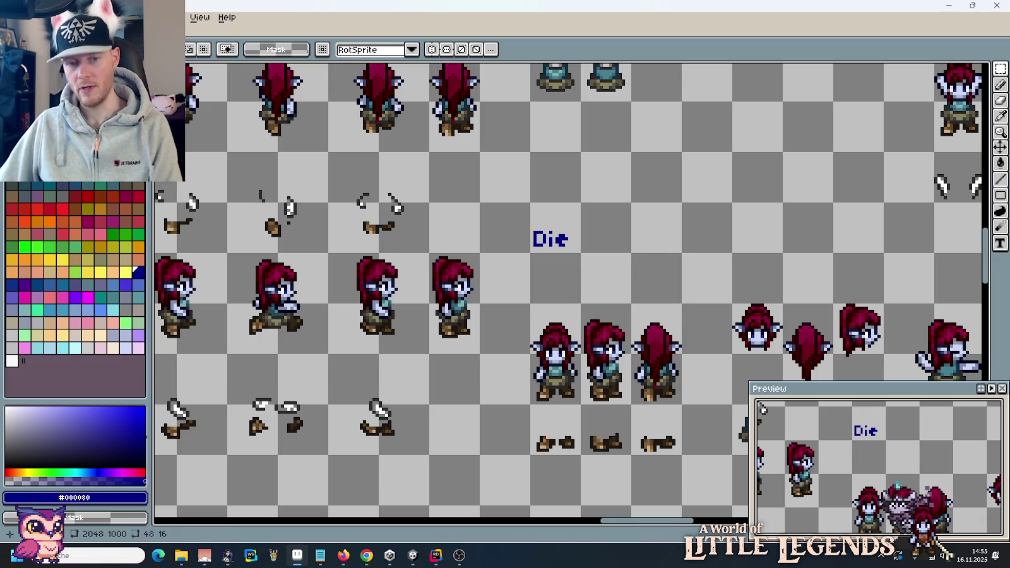
mouse_move(528, 201)
left_mouse_down()
mouse_move(583, 255)
mouse_move(553, 281)
left_mouse_up()
key("ctrl+d")
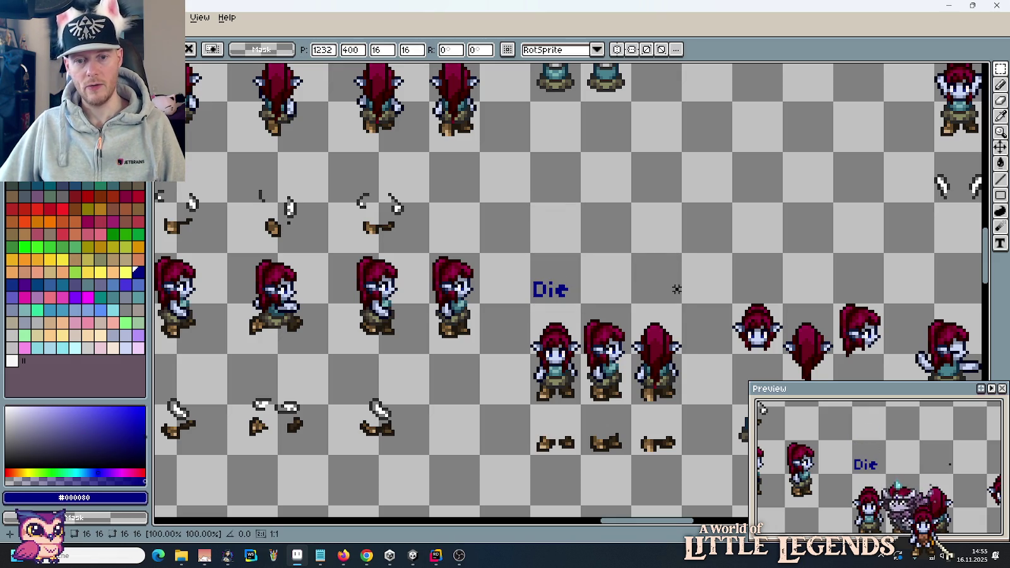
Step: Delete the three Stand/Idle sprites and move the back-view frame up under Die
left_click_drag(671, 289, 454, 166)
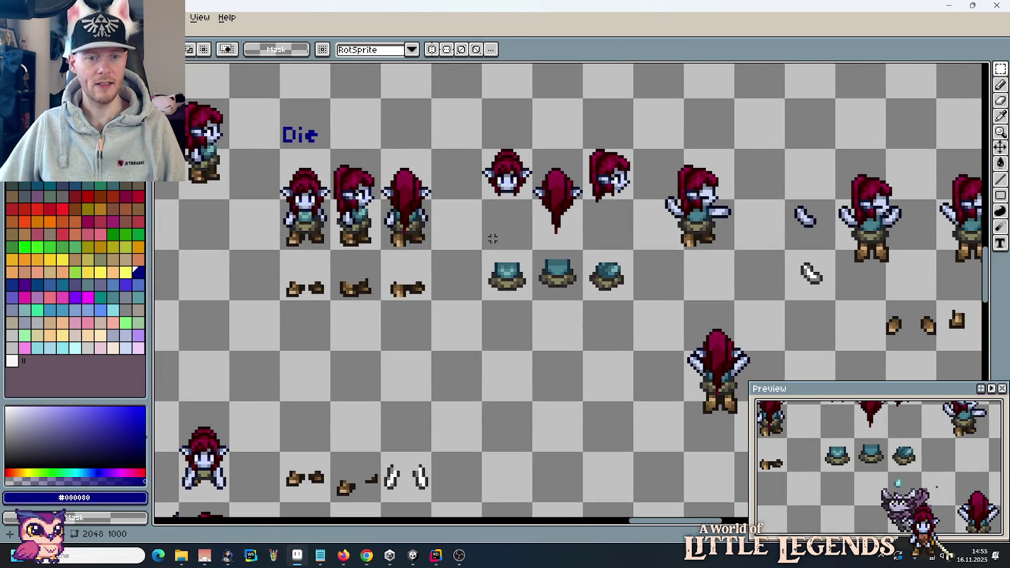
left_click_drag(429, 287, 317, 196)
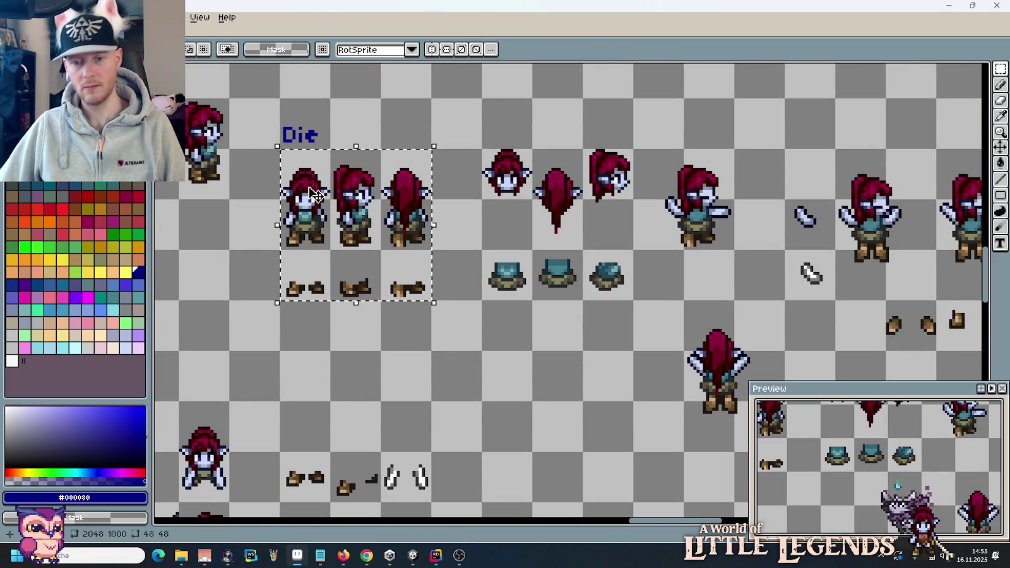
key("Delete")
mouse_move(673, 322)
left_mouse_down()
mouse_move(620, 293)
mouse_move(704, 408)
mouse_move(275, 216)
mouse_move(299, 218)
left_mouse_up()
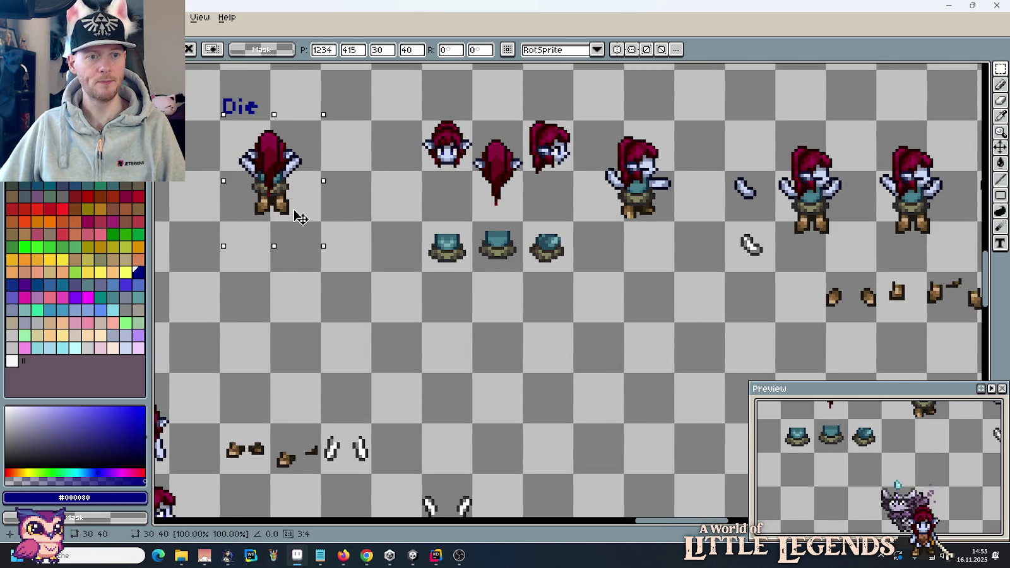
left_click(540, 280)
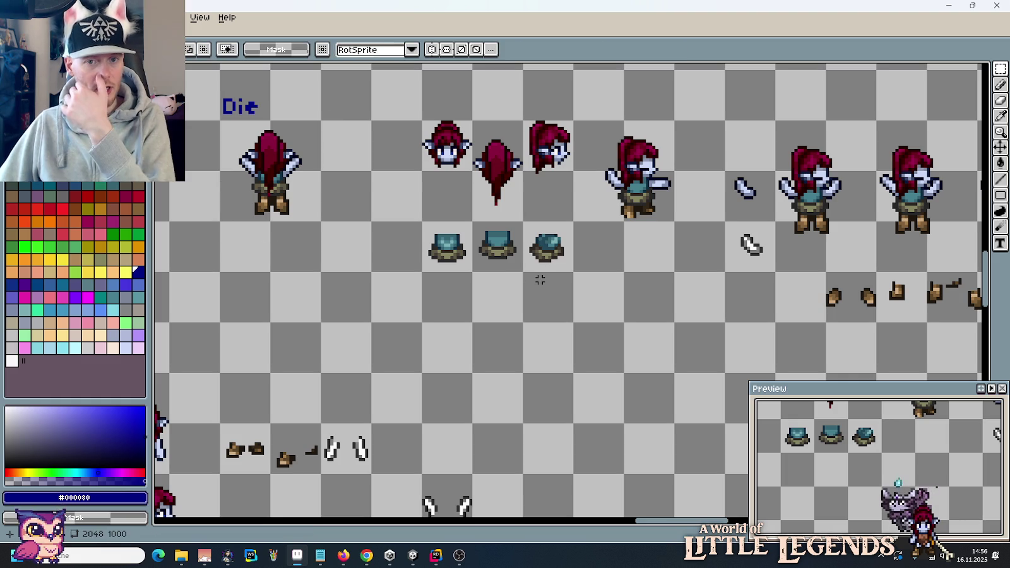
Step: Place a copy of the side-view character below the back-view frame
scroll(634, 284, "down", 1)
left_click_drag(745, 306, 395, 286)
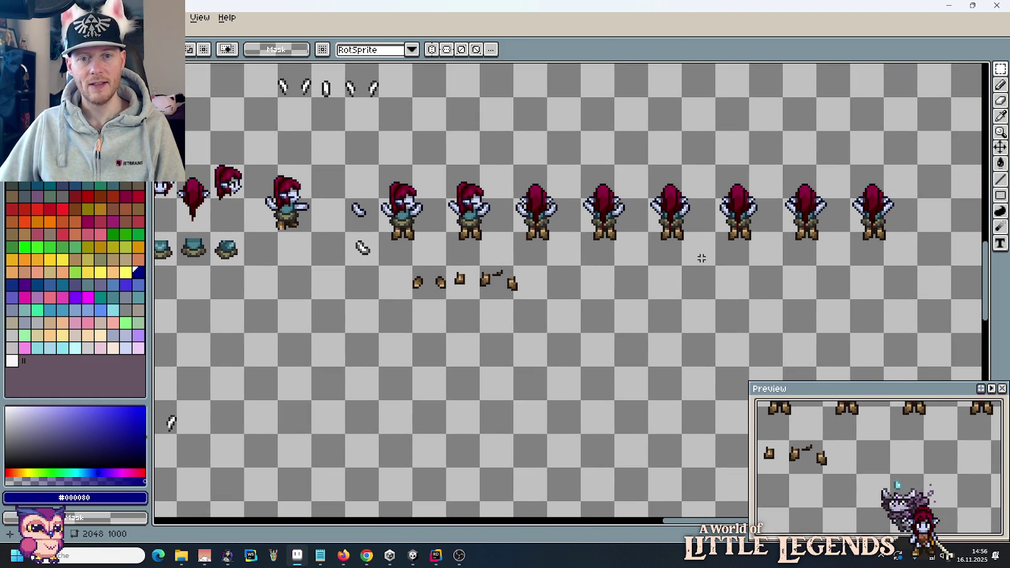
left_click_drag(687, 259, 894, 300)
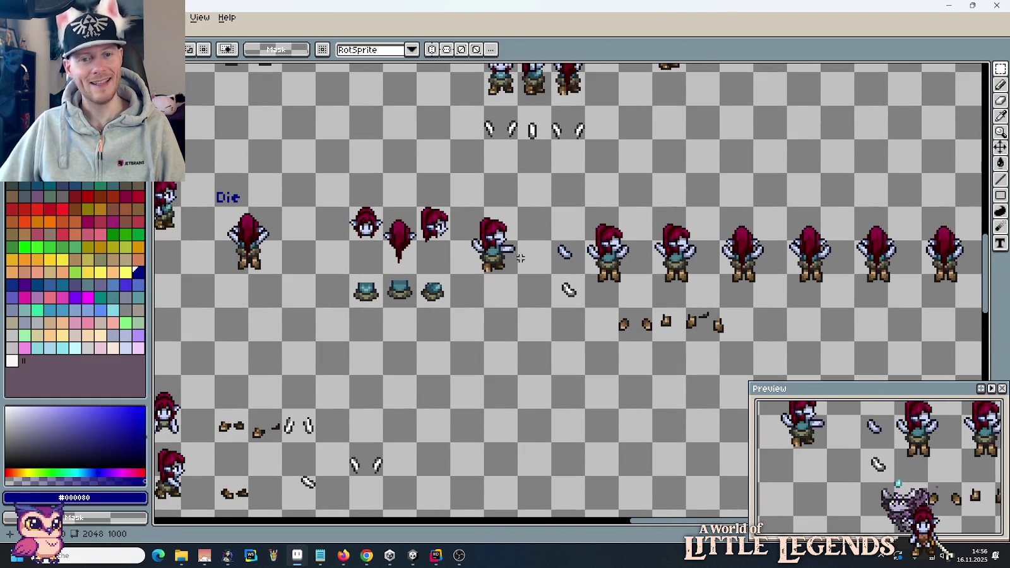
mouse_move(468, 214)
left_mouse_down()
mouse_move(509, 264)
mouse_move(270, 314)
mouse_move(510, 334)
left_mouse_up()
mouse_move(439, 302)
left_mouse_down()
mouse_move(511, 347)
mouse_move(470, 344)
left_mouse_up()
key("Return")
scroll(470, 344, "down", 2)
Step: Move the small orange sword next to the side-view character in the Die section
scroll(467, 303, "down", 1)
scroll(466, 276, "down", 1)
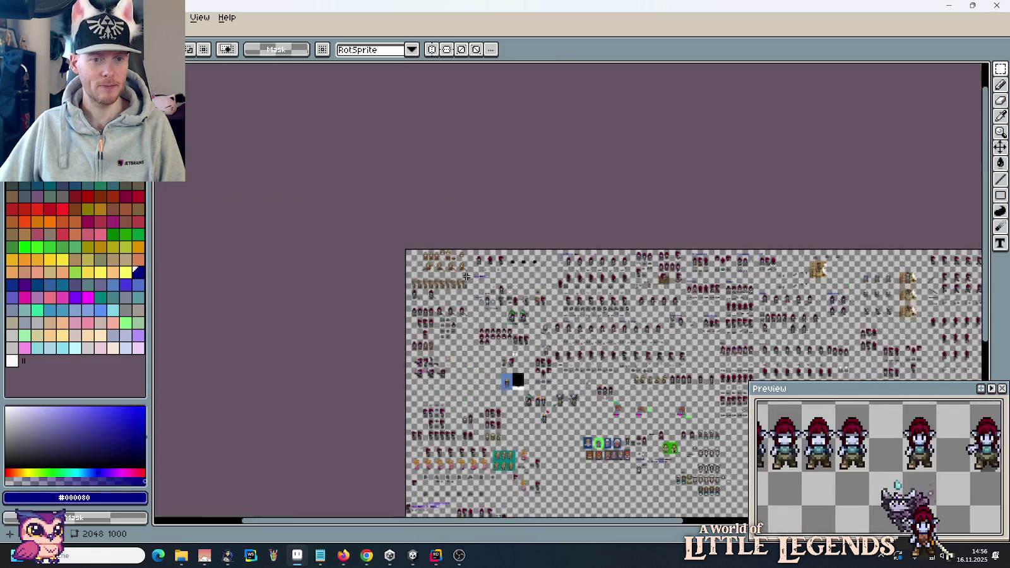
scroll(466, 276, "up", 4)
scroll(350, 226, "up", 2)
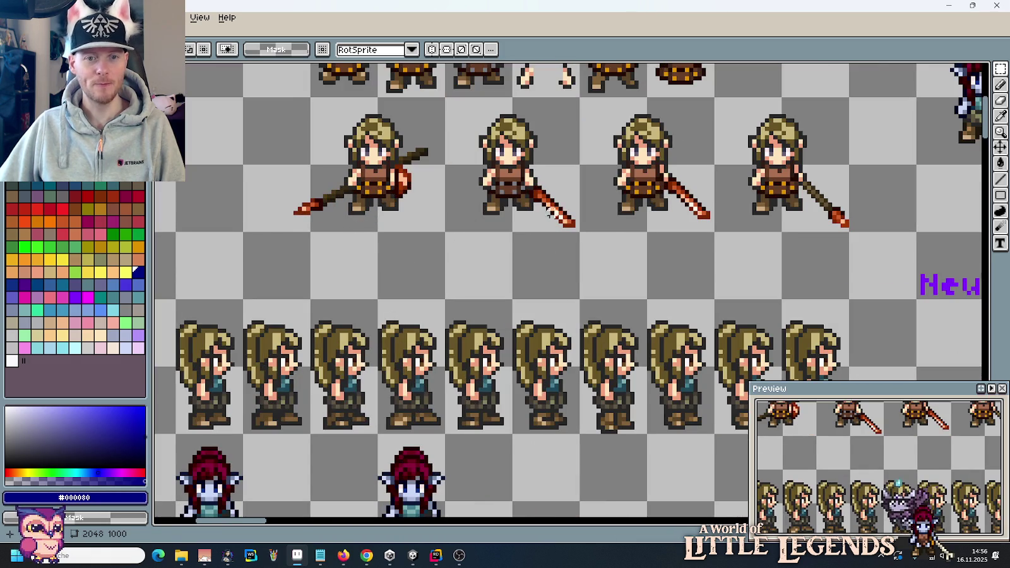
scroll(571, 232, "down", 4)
scroll(571, 233, "up", 1)
scroll(572, 234, "up", 1)
scroll(663, 226, "up", 2)
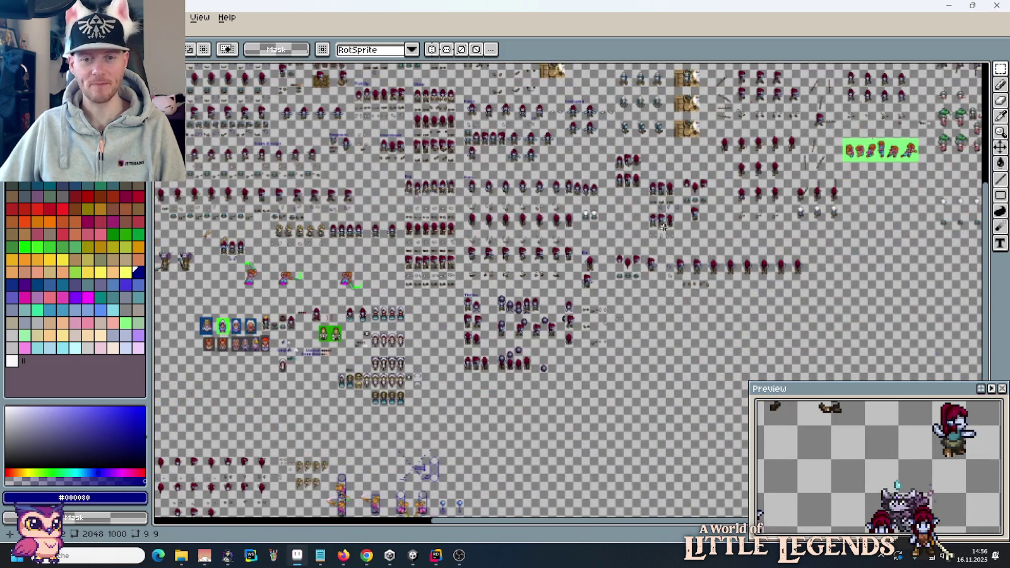
scroll(633, 268, "up", 4)
left_click_drag(588, 284, 445, 346)
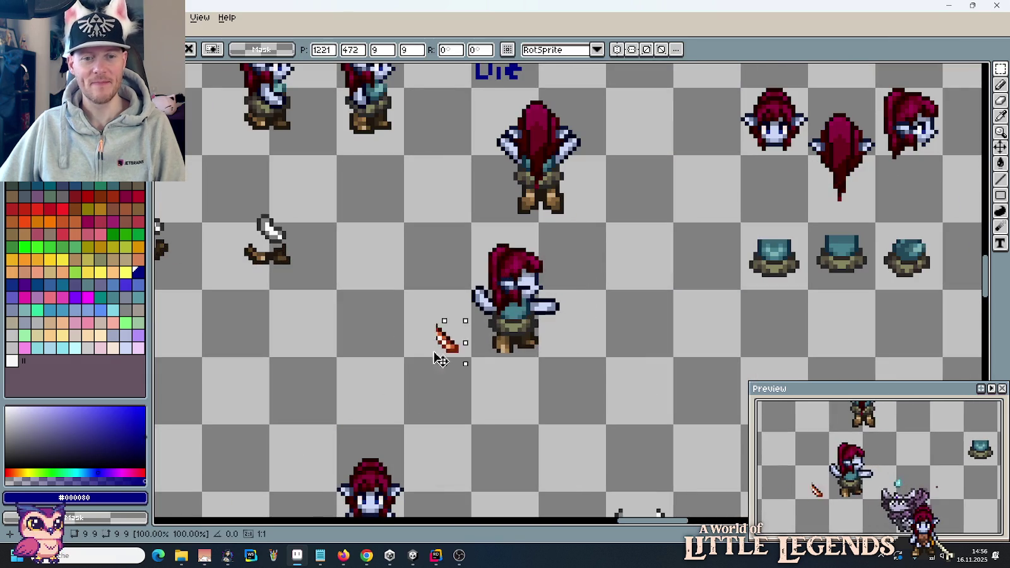
left_click(490, 346)
Step: Eyedrop the sword's dark outline colour and return to the Pencil
scroll(490, 346, "up", 3)
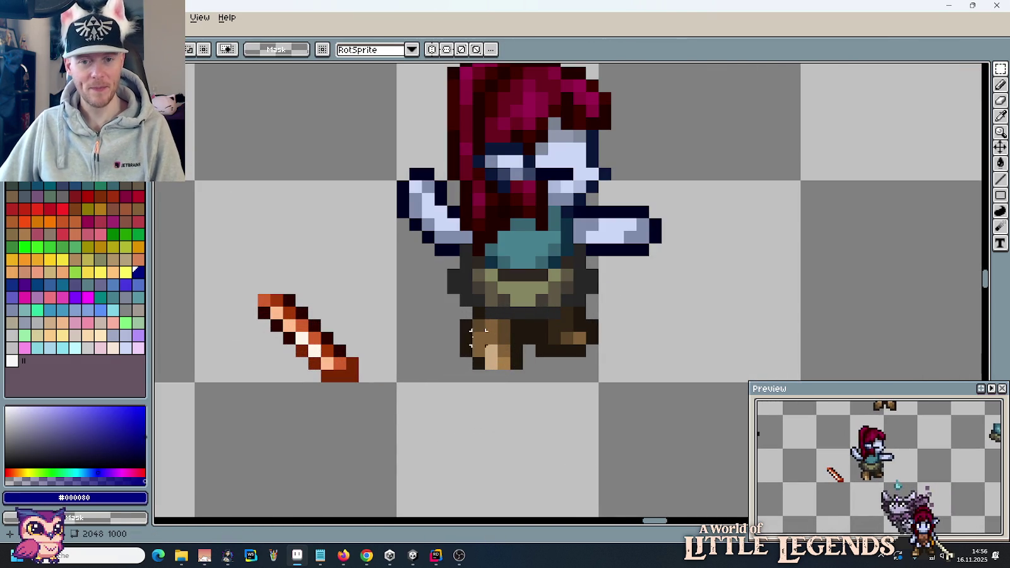
key("i")
left_click(328, 338)
key("b")
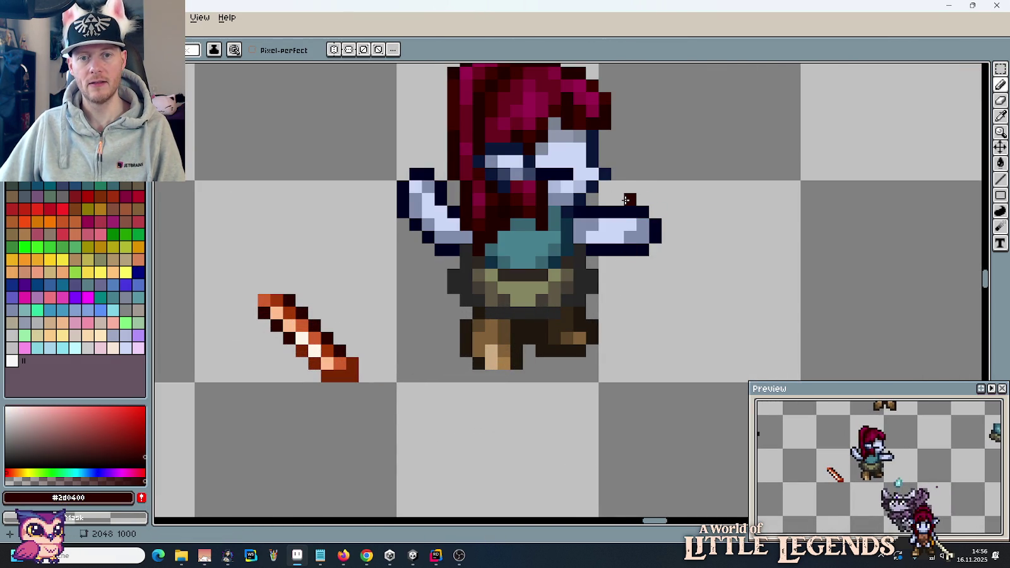
Step: Outline a new hooked sword at the outstretched hand, with a red-brown tip and pale cream highlight
mouse_move(655, 186)
left_mouse_down()
mouse_move(669, 190)
mouse_move(677, 282)
left_mouse_up()
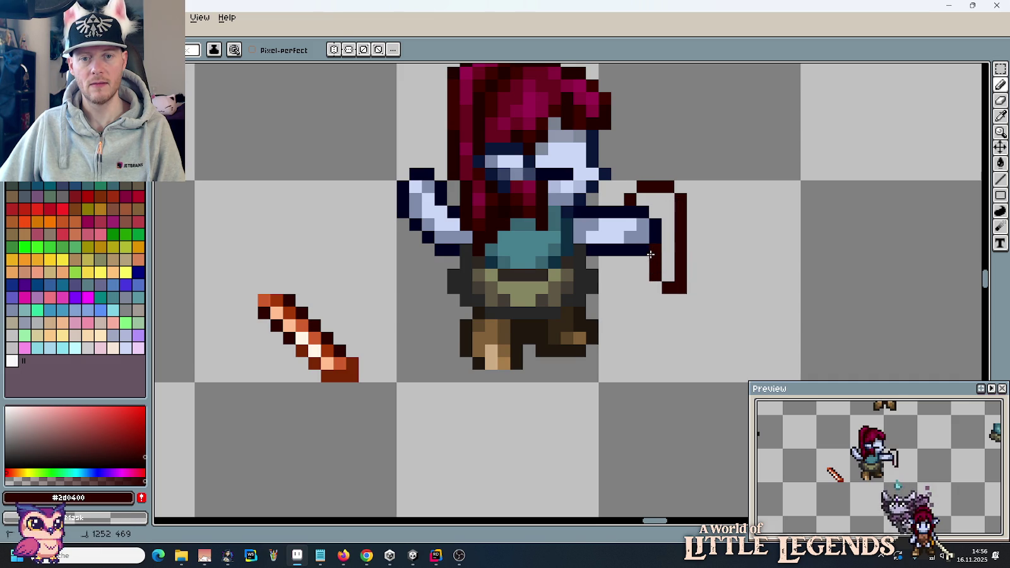
key("i")
left_click(361, 363)
key("b")
left_click(656, 187)
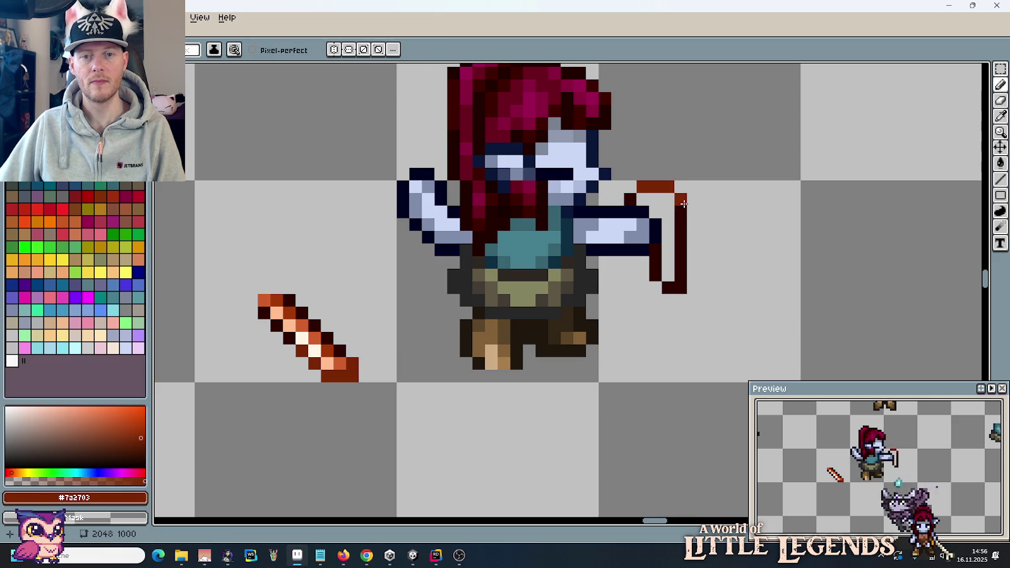
key("i")
left_click(327, 363)
key("b")
left_click(665, 204)
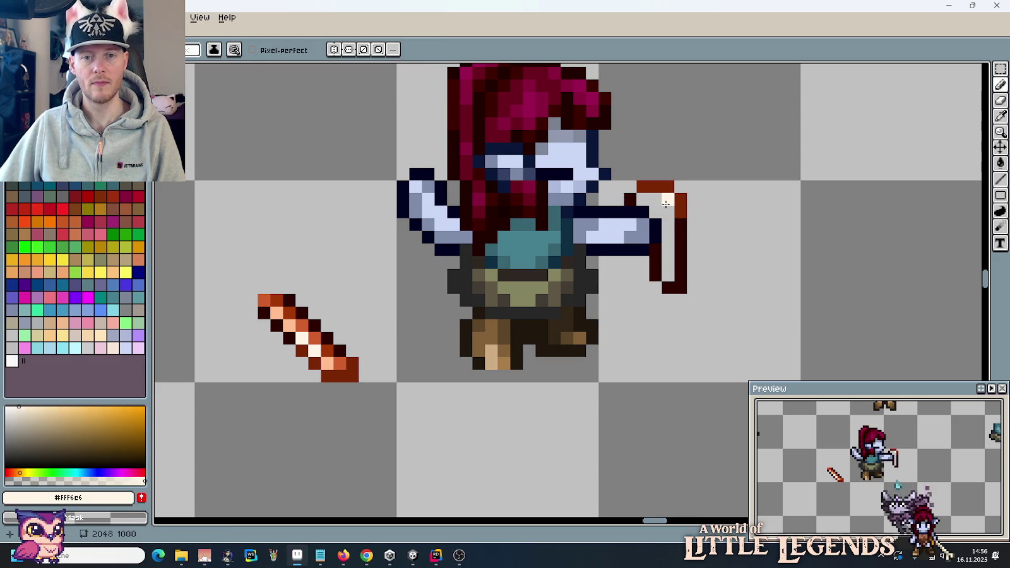
Step: Shade the new sword with peach, orange and dark red-brown pixels sampled from the sprite
key("i")
left_click(327, 363)
key("b")
left_click(656, 213)
left_click(649, 202)
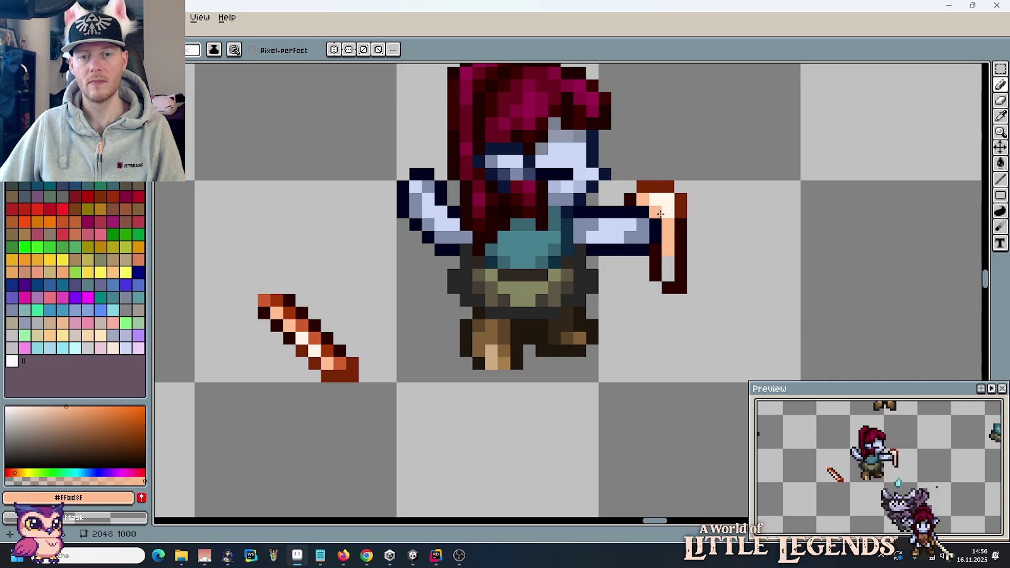
key("i")
left_click(341, 364)
key("b")
left_click(656, 211)
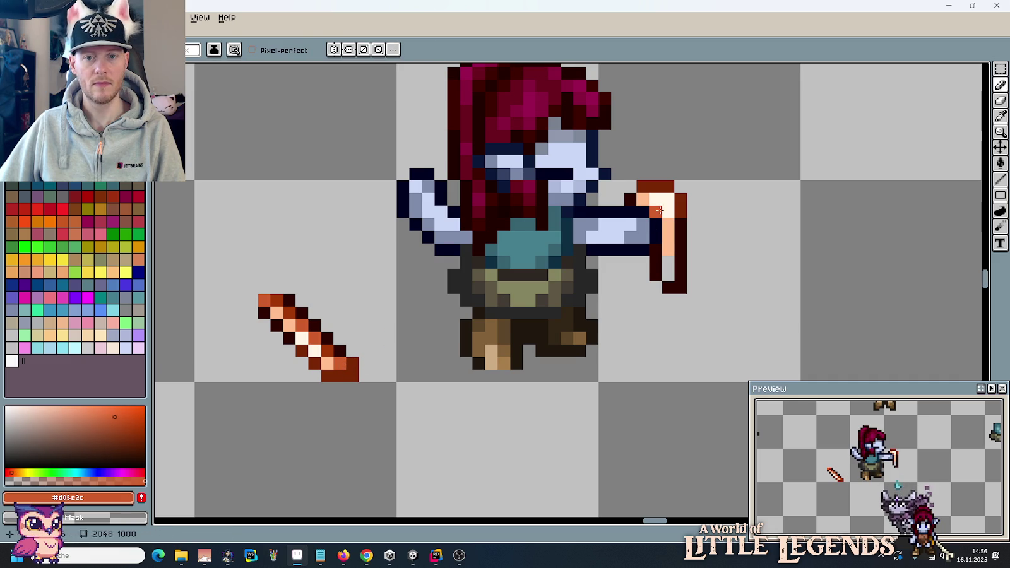
key("i")
left_click(350, 365)
key("b")
left_click(673, 276)
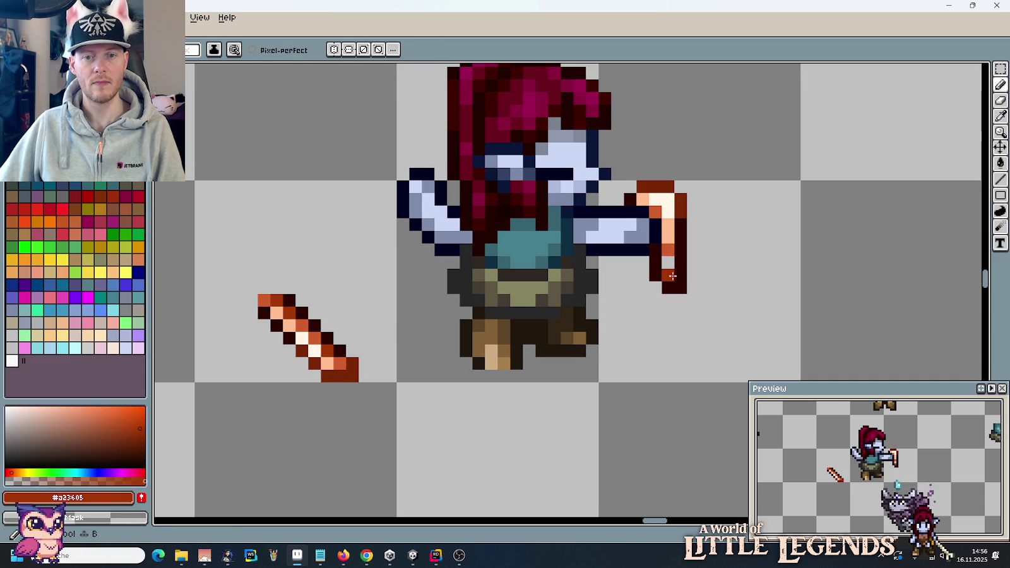
left_click(670, 265)
Step: Sample the dark #2d0400 outline colour from the sprite with the Eyedropper
scroll(705, 261, "down", 2)
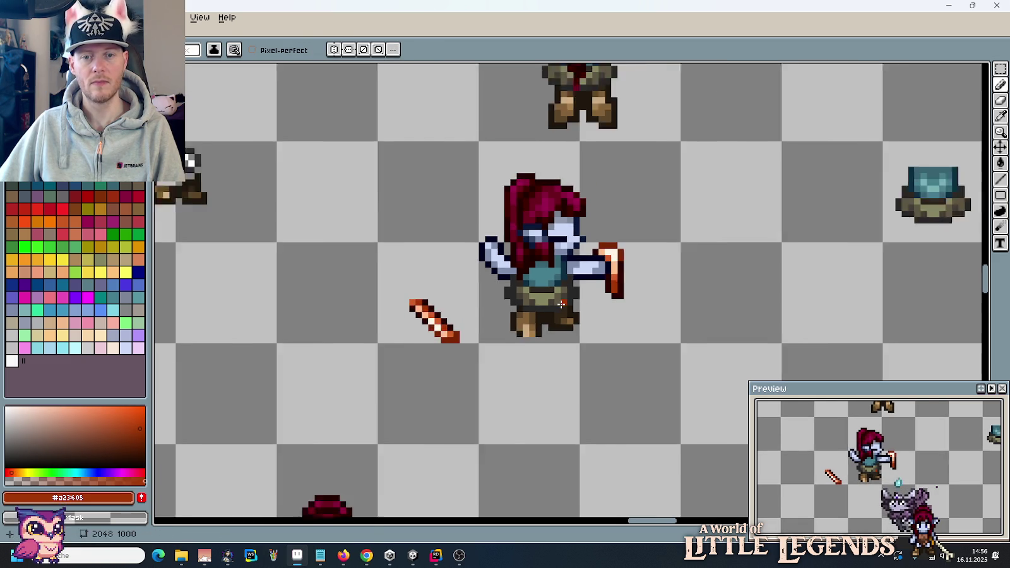
scroll(593, 269, "up", 1)
key("i")
left_click(567, 265)
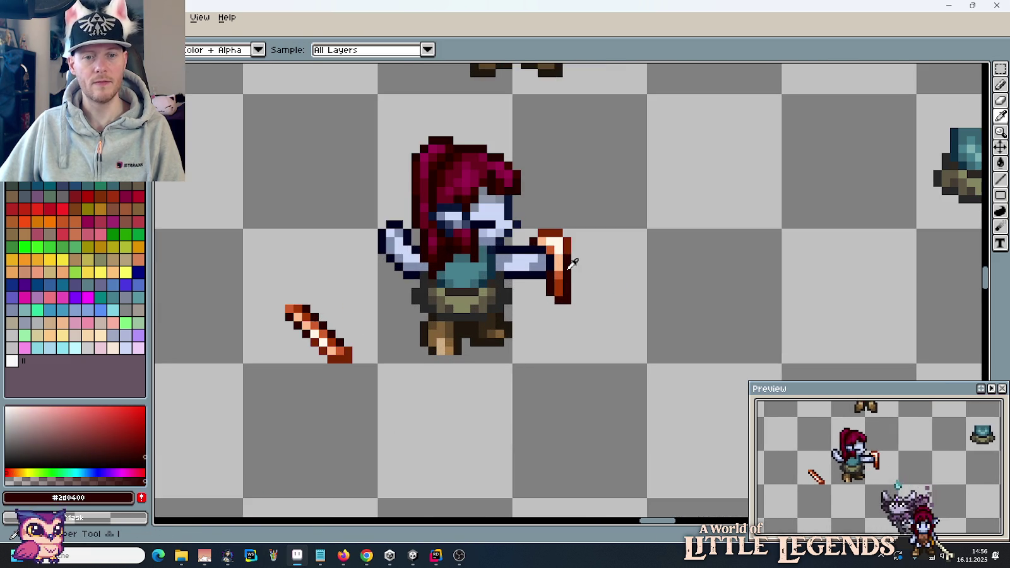
Step: Draw the blade's dark upper and lower edges as straight lines running right from the crossguard
key("b")
left_click(576, 267)
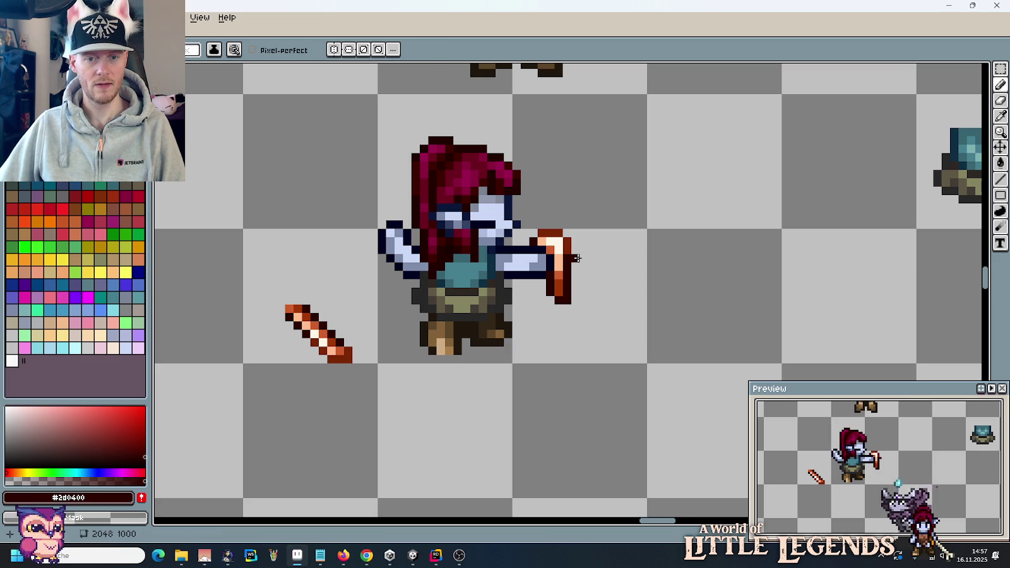
left_click_drag(576, 258, 706, 258)
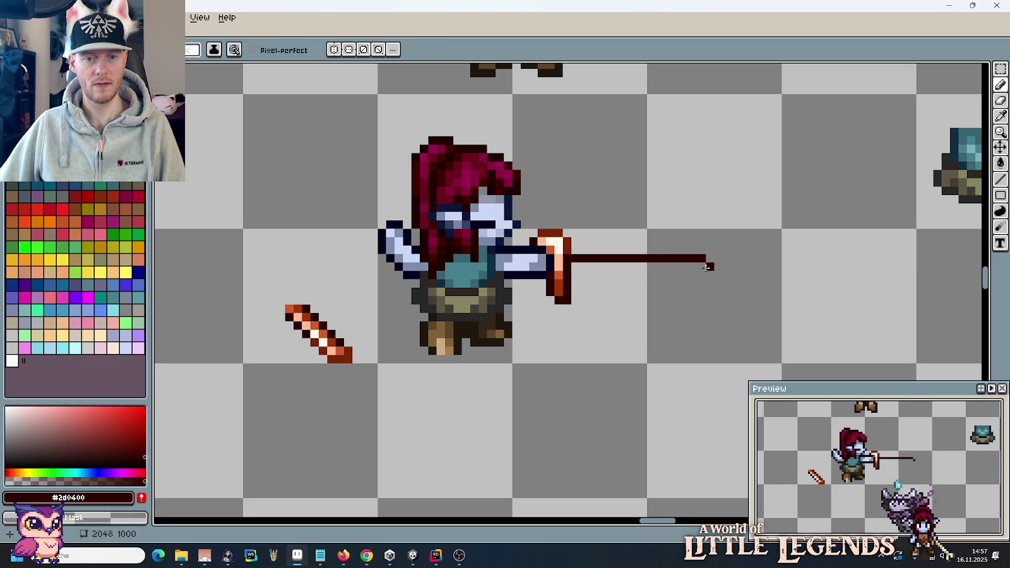
left_click(707, 274)
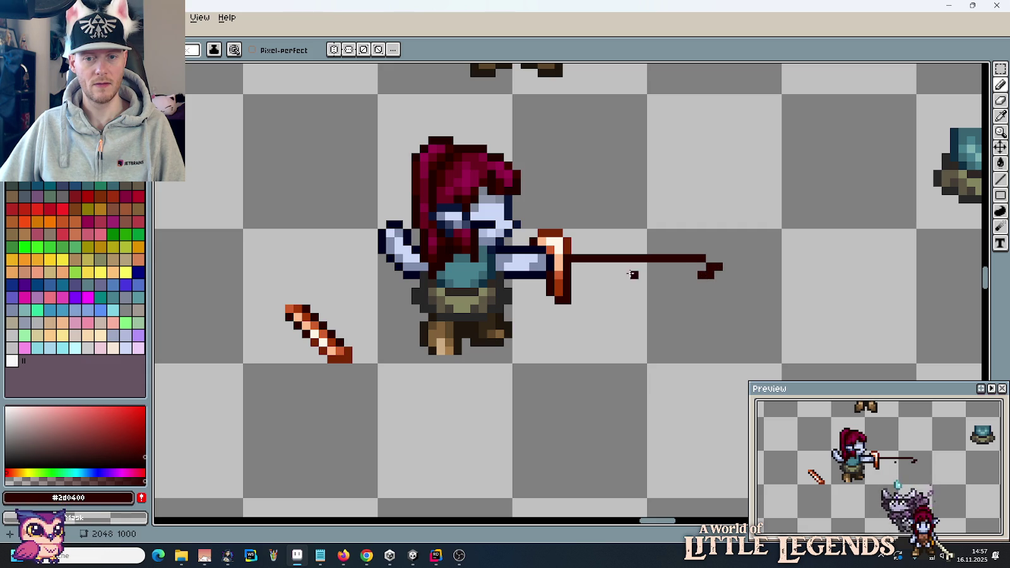
left_click(571, 274, "shift")
Step: Recolour the blade tip's upper edge brownish red #7a2703 and tidy the tip pixels
key("i")
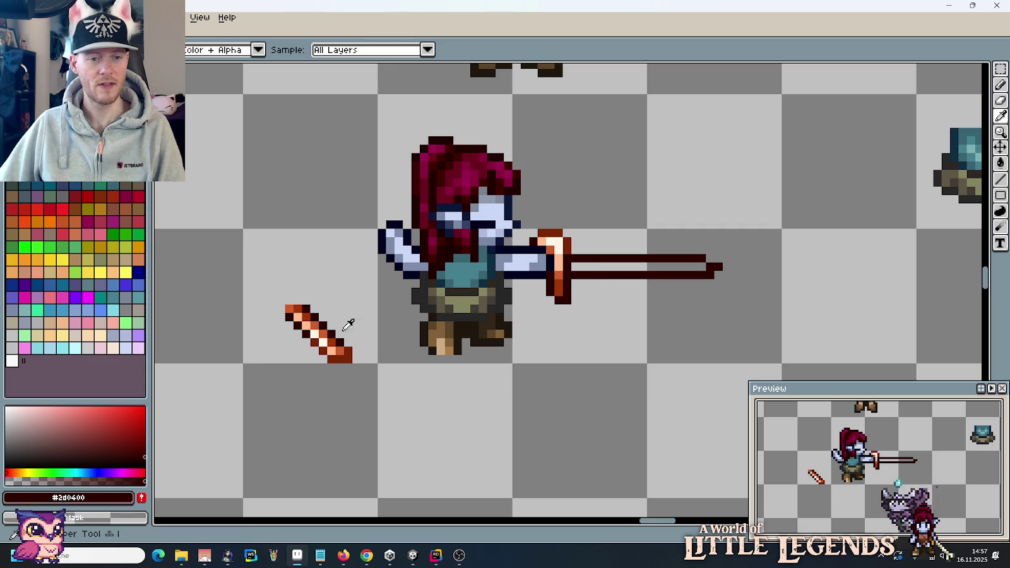
left_click(346, 351, "alt")
left_click_drag(697, 260, 685, 258)
right_click(718, 275)
left_click(700, 274)
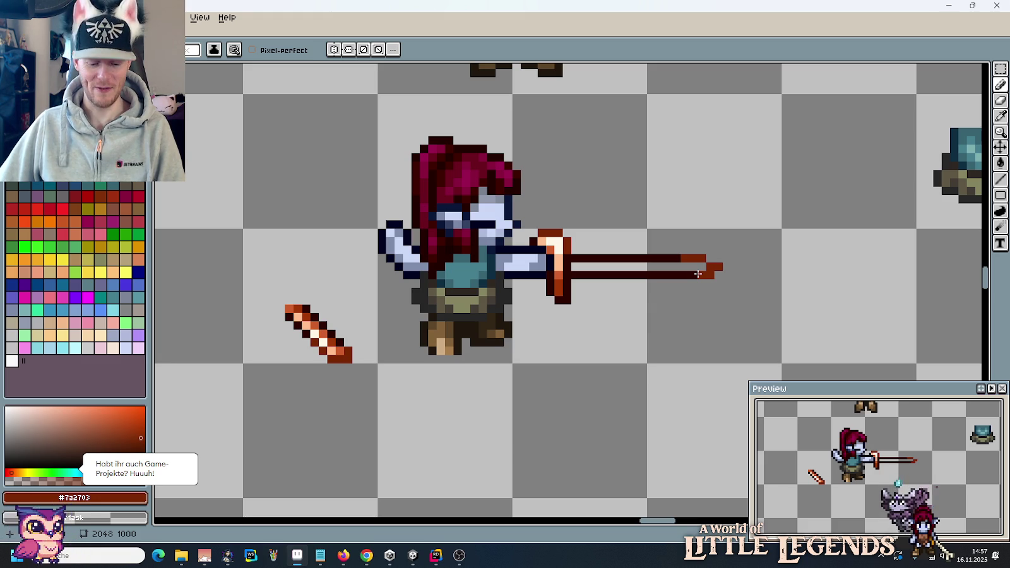
Step: Fill the blade's middle row with peach #FFbd8F
left_click(325, 341, "alt")
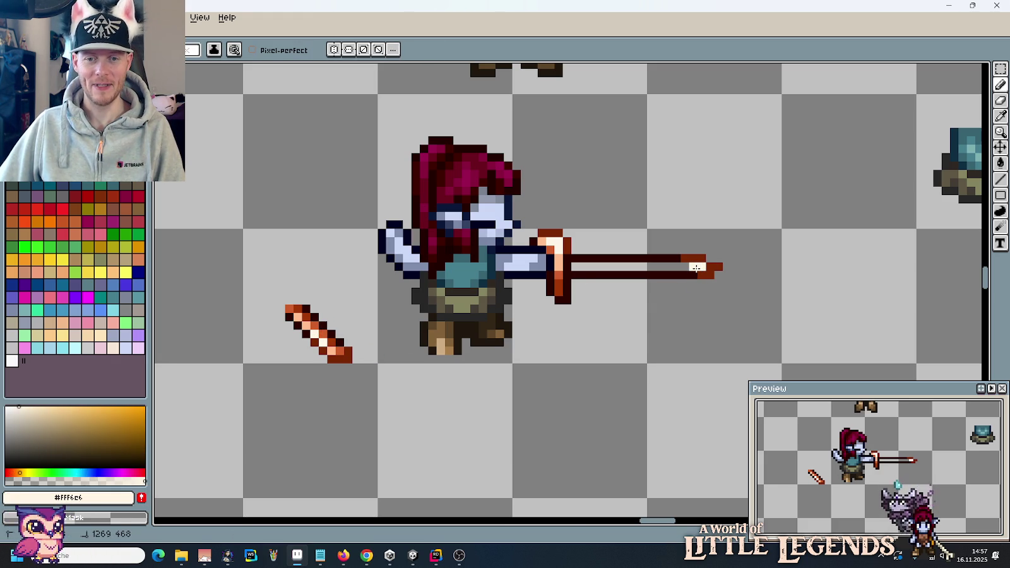
key("alt")
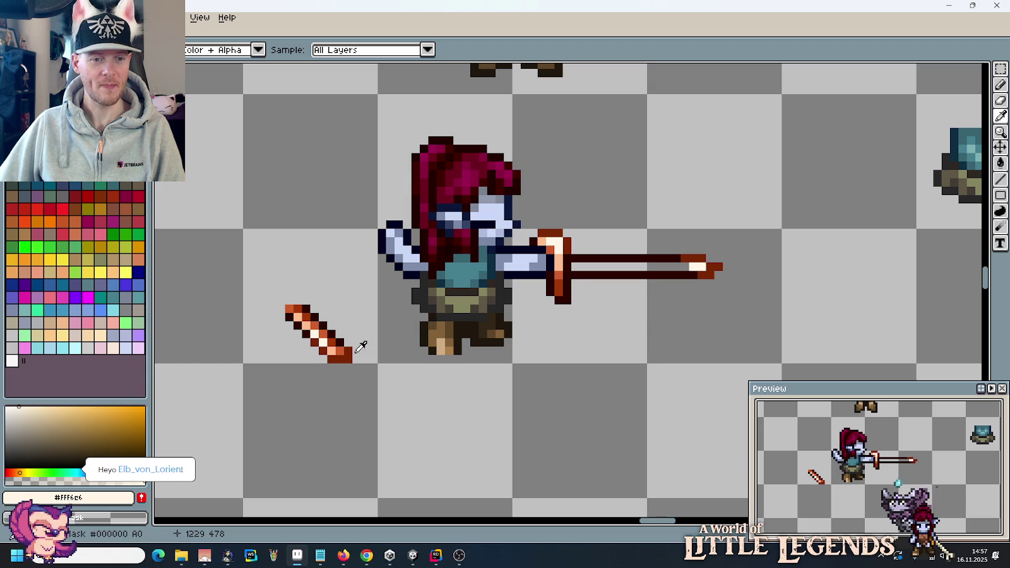
left_click(688, 265, "alt")
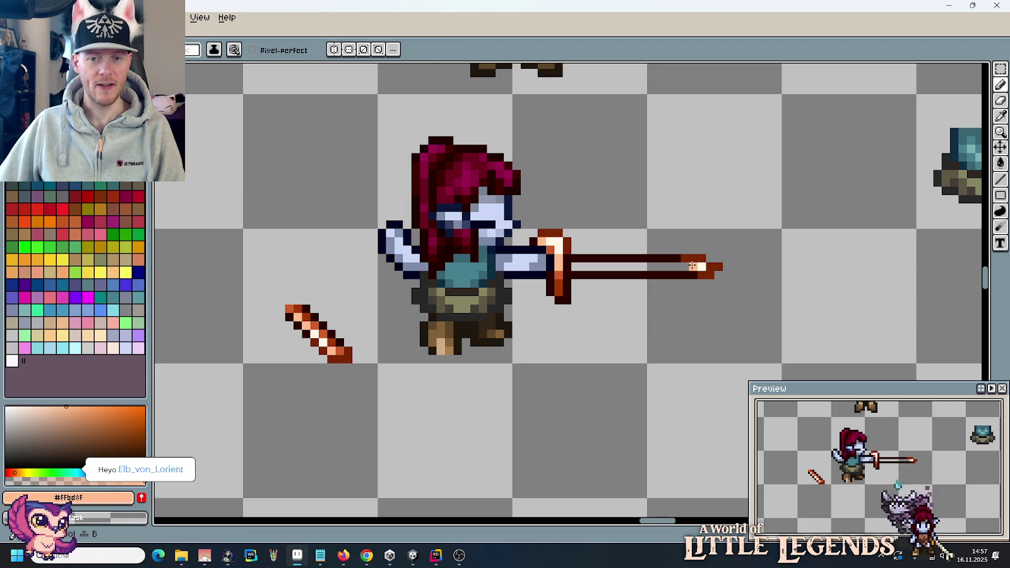
left_click_drag(685, 267, 590, 266)
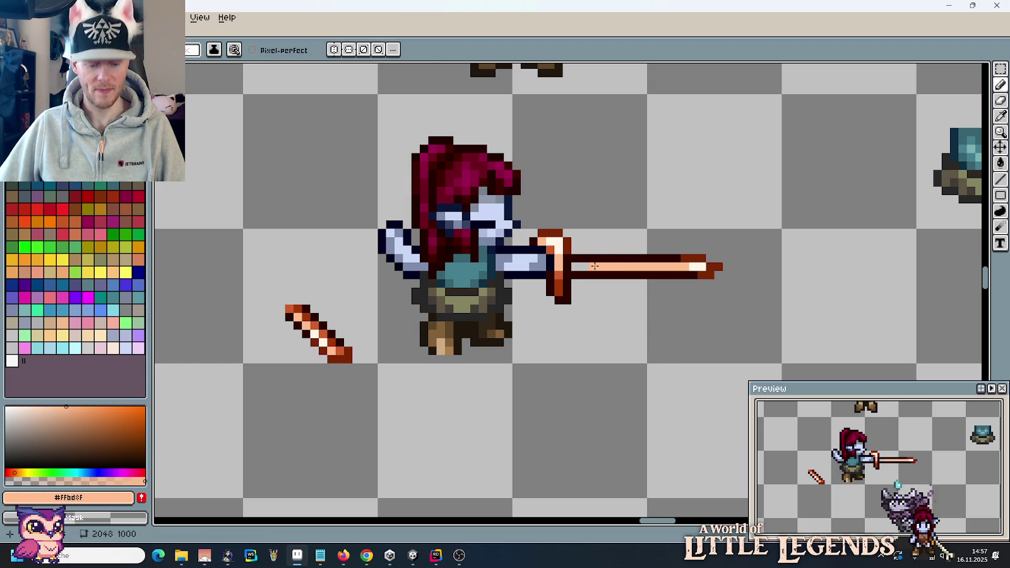
Step: Darken part of the blade's top row with dark brown sampled from the sword
key("alt")
left_click(344, 356, "alt")
key("alt")
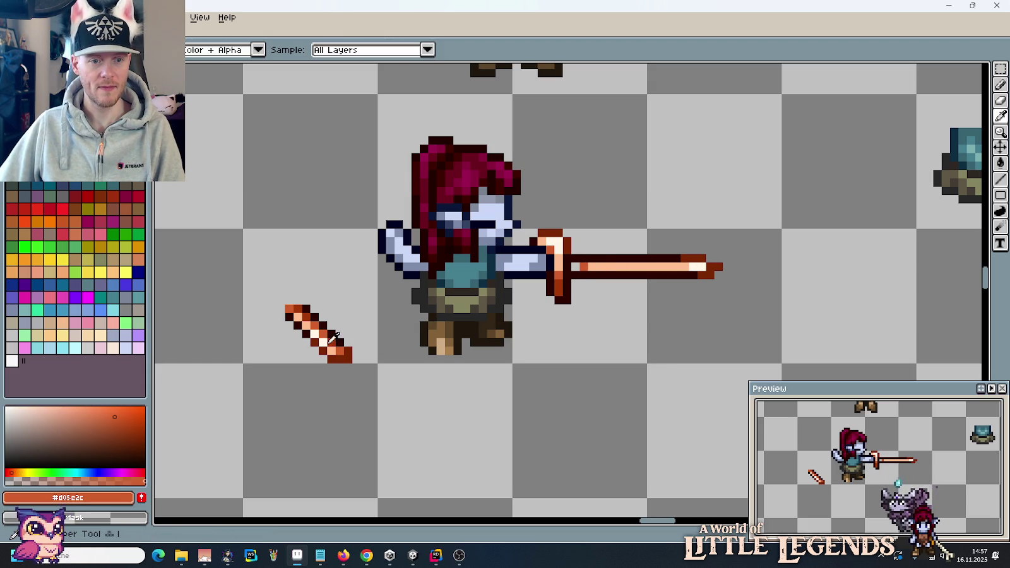
left_click(570, 268, "alt")
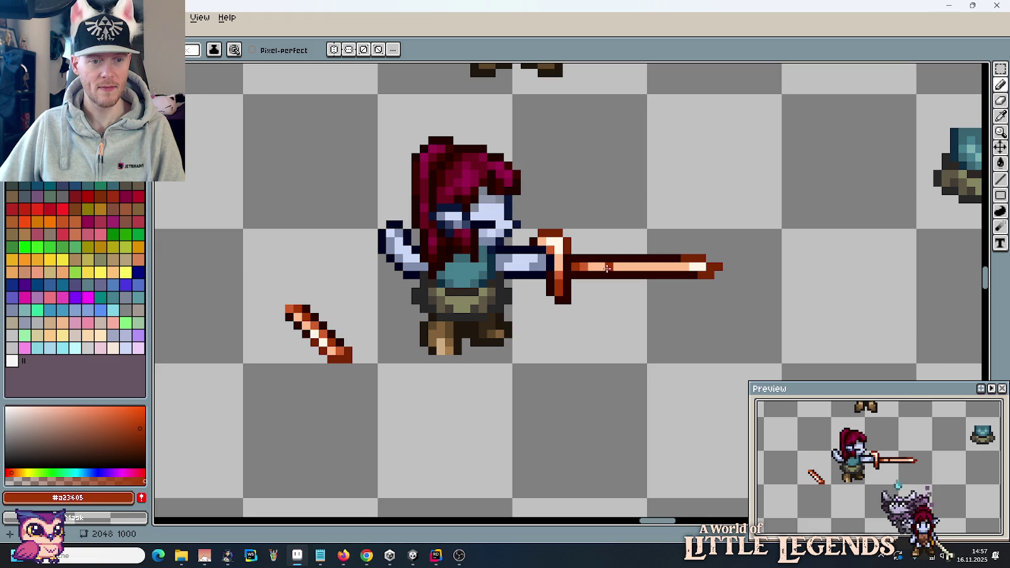
key("alt")
left_click(310, 319, "alt")
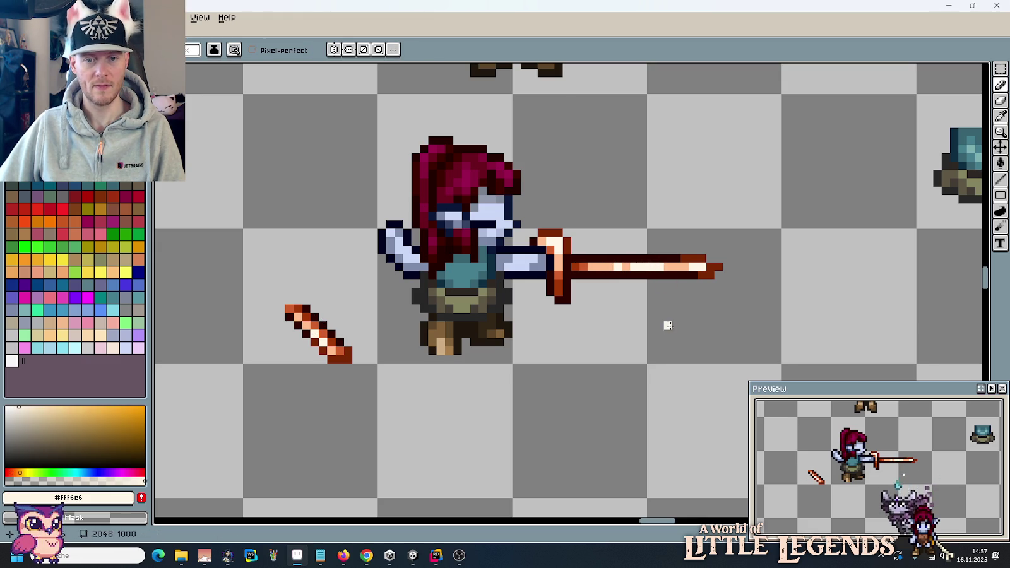
left_click(611, 259, "alt")
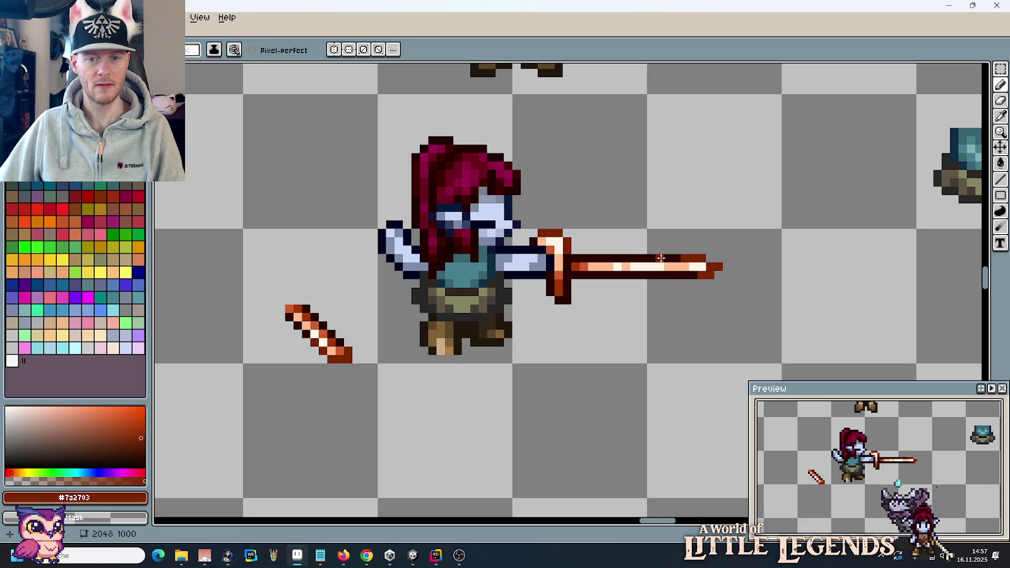
left_click_drag(675, 256, 618, 259)
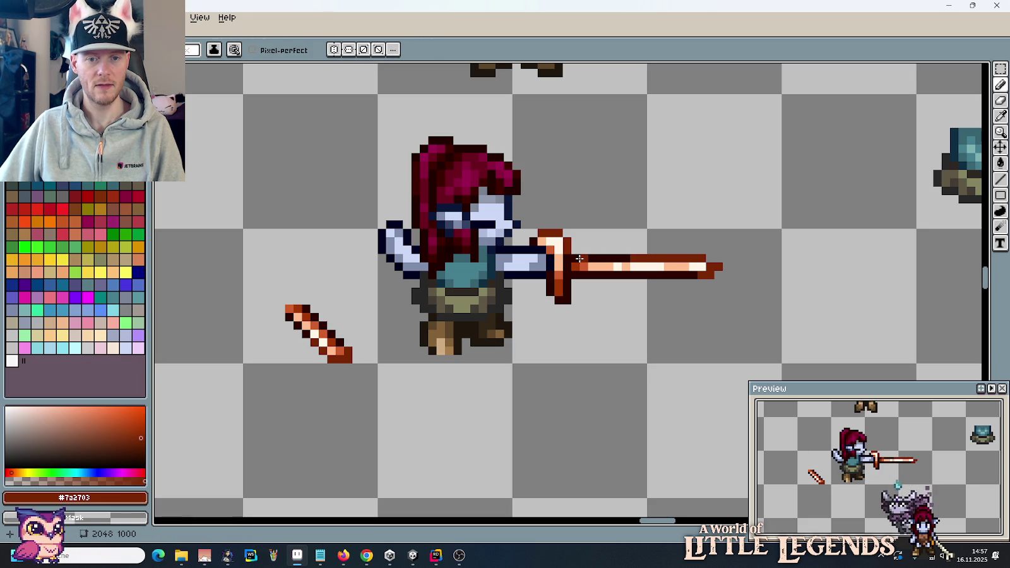
Step: Recolour the blade's top row orange #d05e2c, then sample dark brown again
key("alt")
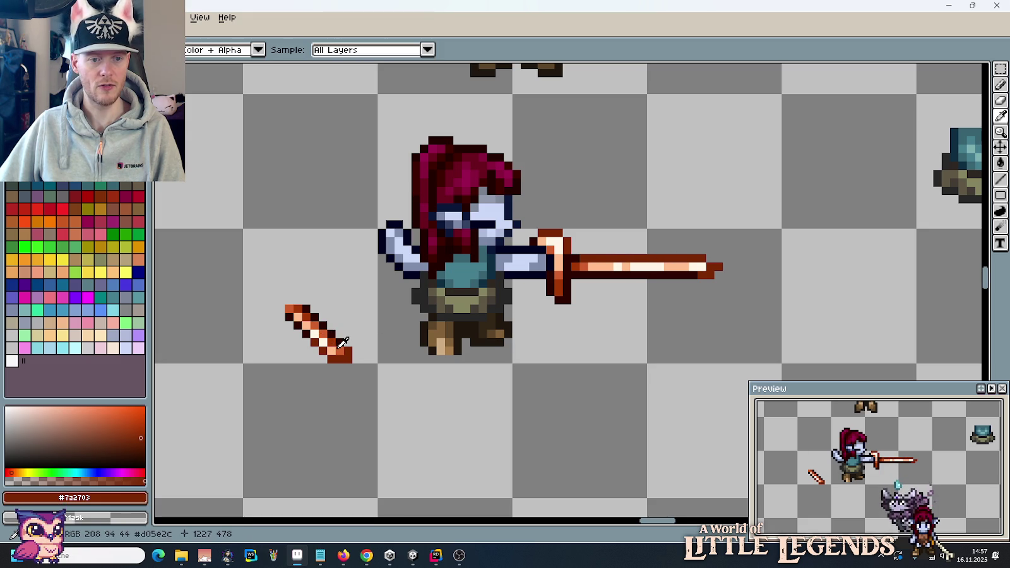
left_click(343, 341, "alt")
left_click_drag(608, 259, 678, 258)
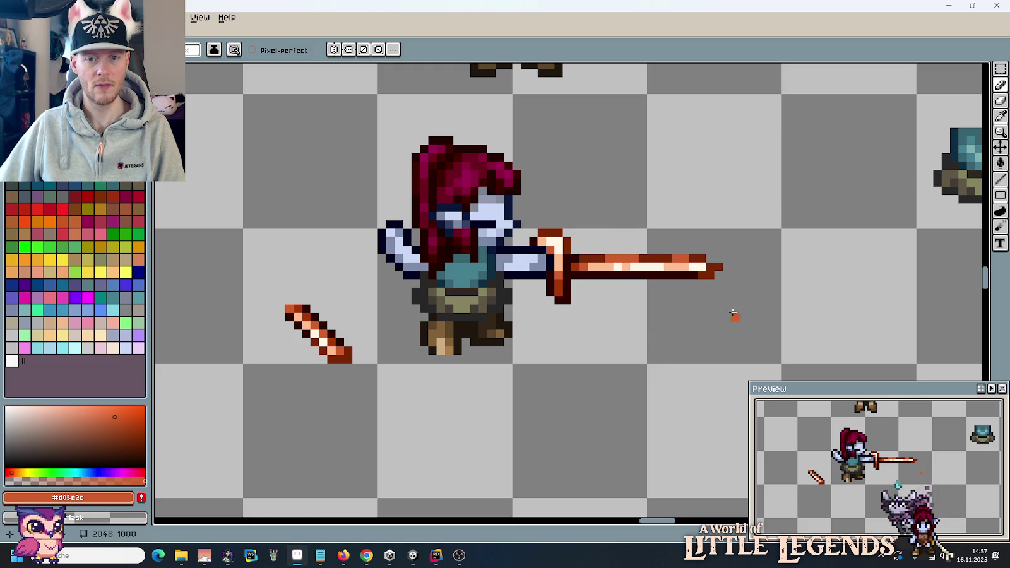
scroll(733, 312, "down", 2)
scroll(682, 271, "up", 1)
scroll(666, 259, "up", 1)
left_click(664, 262, "alt")
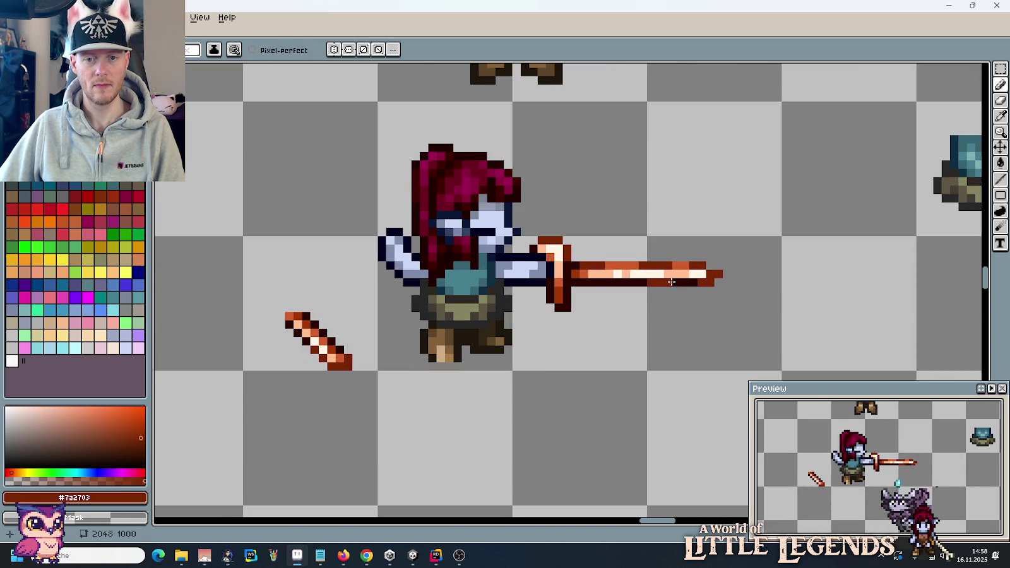
scroll(659, 315, "down", 3)
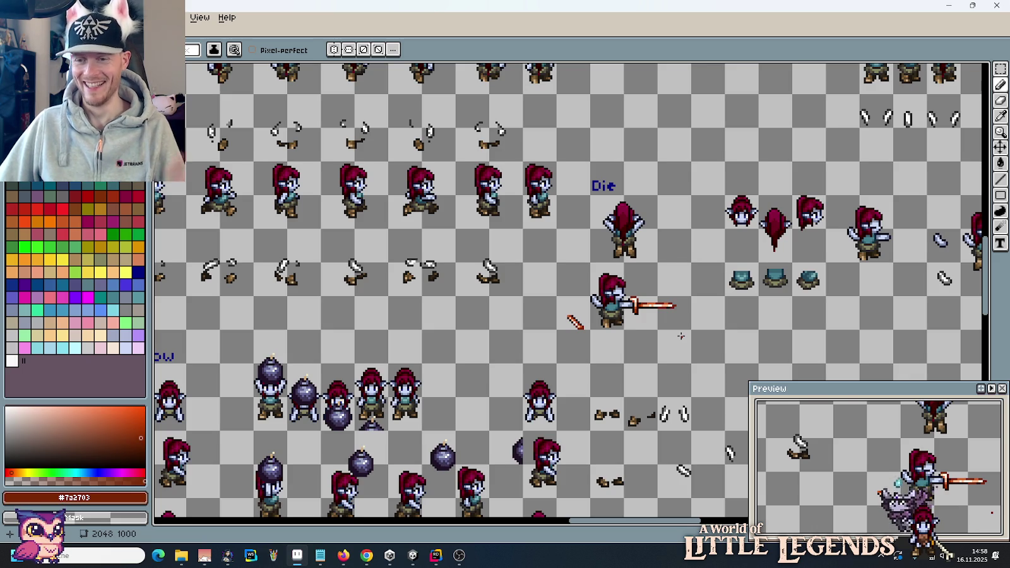
Step: Select and delete the loose diagonal sword sketch beside the character
key("m")
scroll(633, 356, "up", 2)
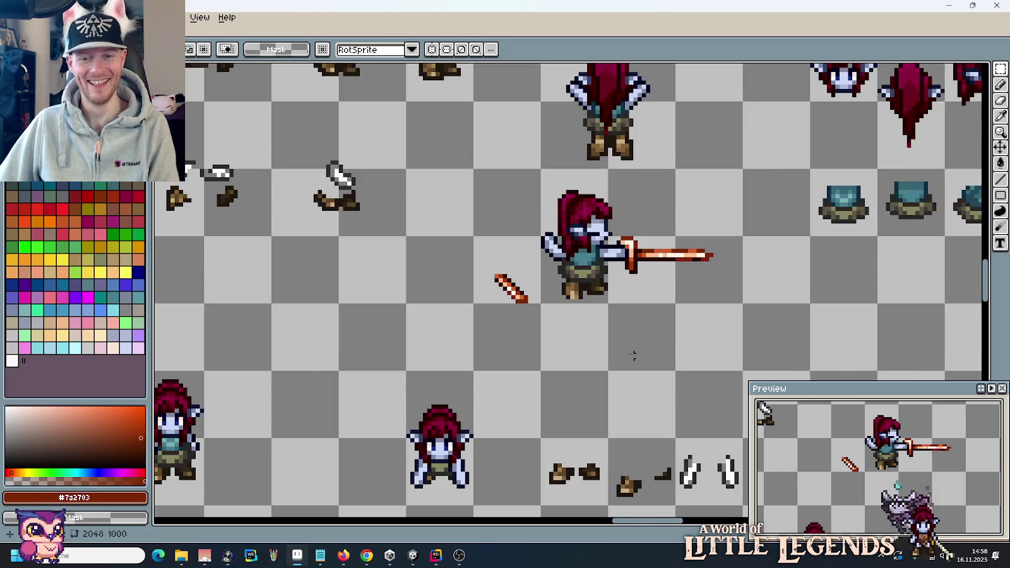
left_click_drag(480, 270, 528, 332)
key("Delete")
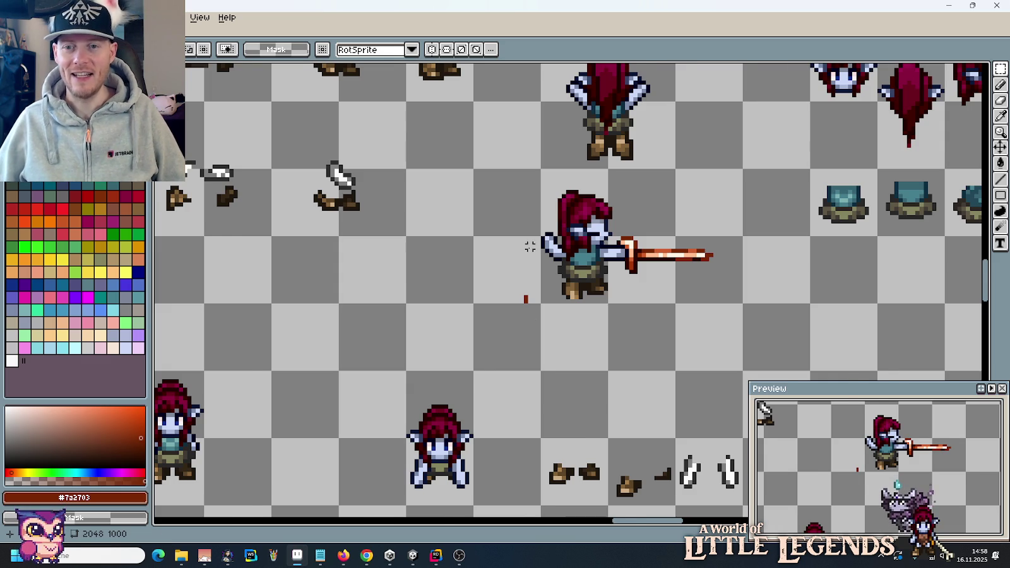
Step: Select the third standing back-view frame, then clear the selection
scroll(532, 252, "down", 1)
scroll(493, 240, "right", 5)
scroll(460, 217, "right", 2)
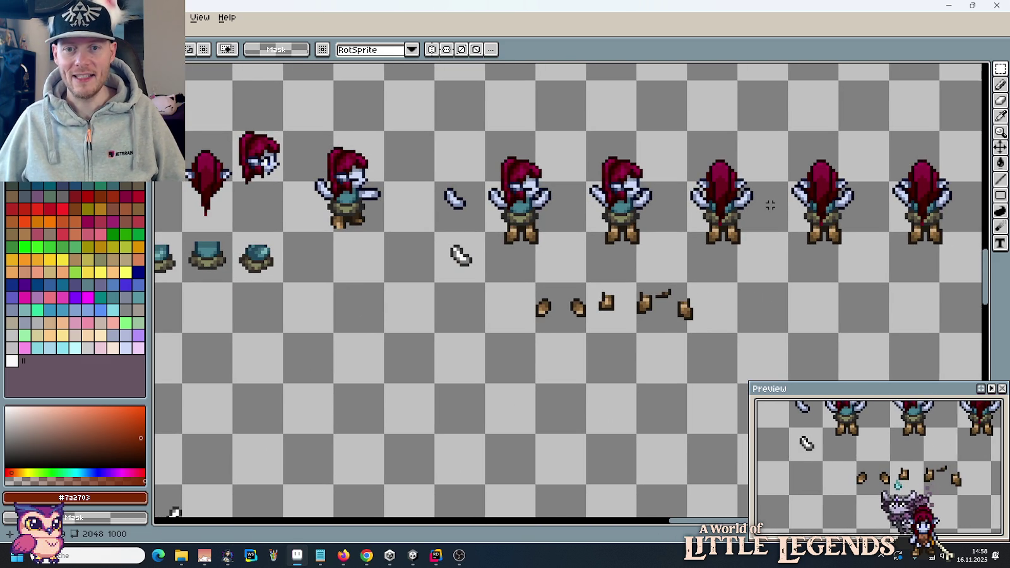
left_click_drag(681, 182, 720, 227)
key("ctrl+d")
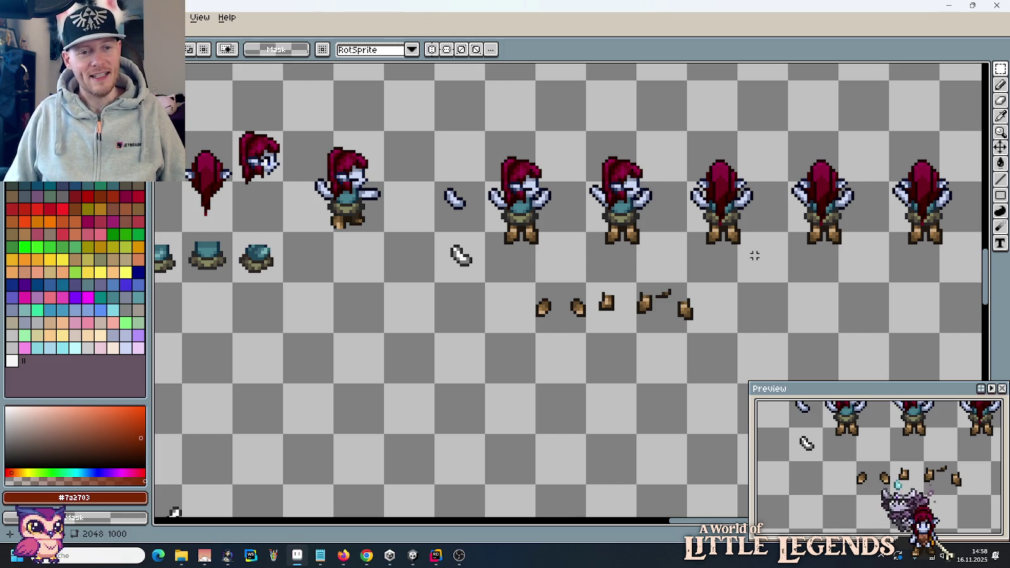
Step: Return to the Die section and clear a stray red pixel near the sword-holding character
scroll(615, 323, "down", 1)
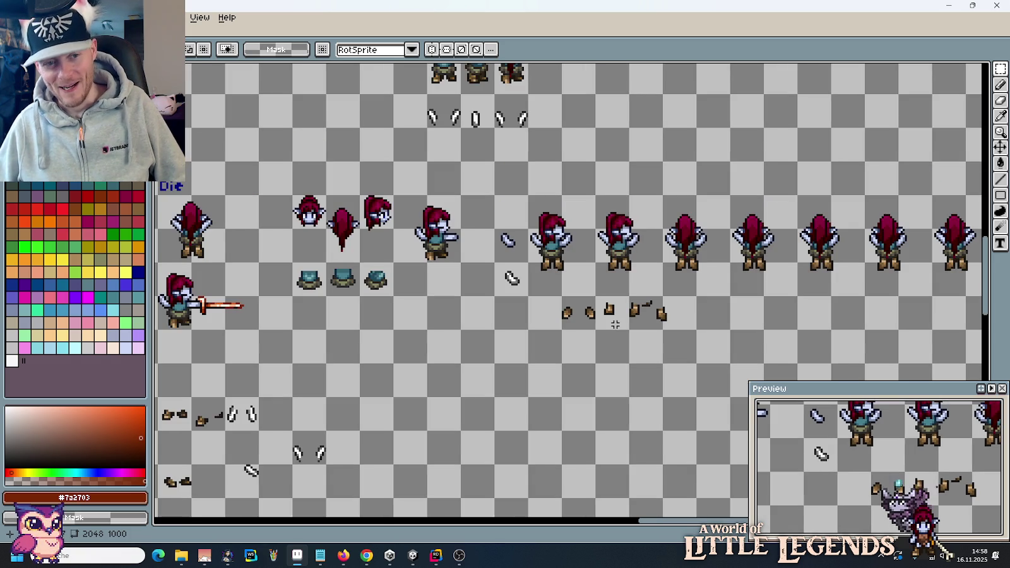
left_click_drag(482, 339, 679, 324)
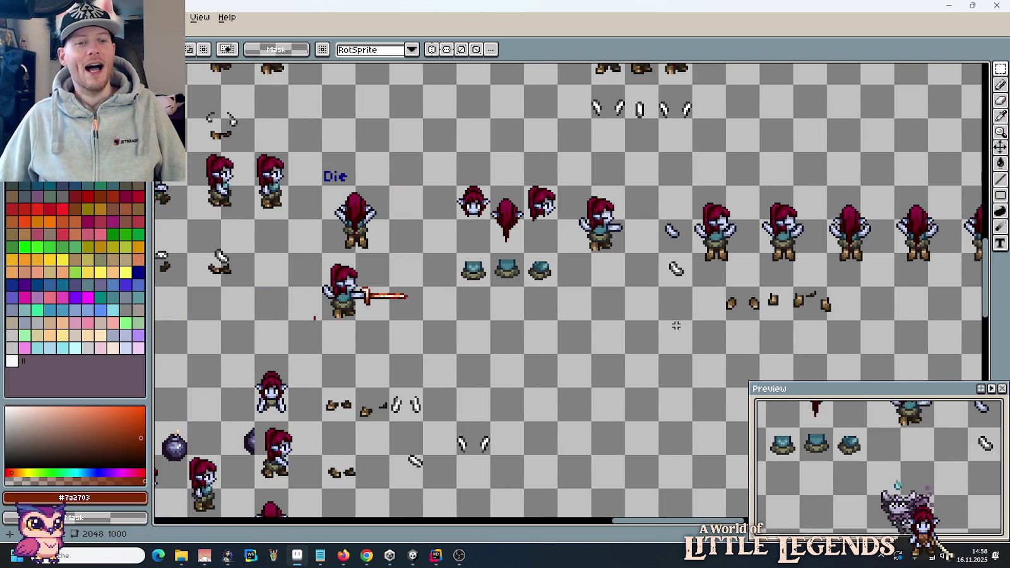
scroll(338, 354, "up", 1)
left_click_drag(310, 284, 276, 319)
left_click(281, 319)
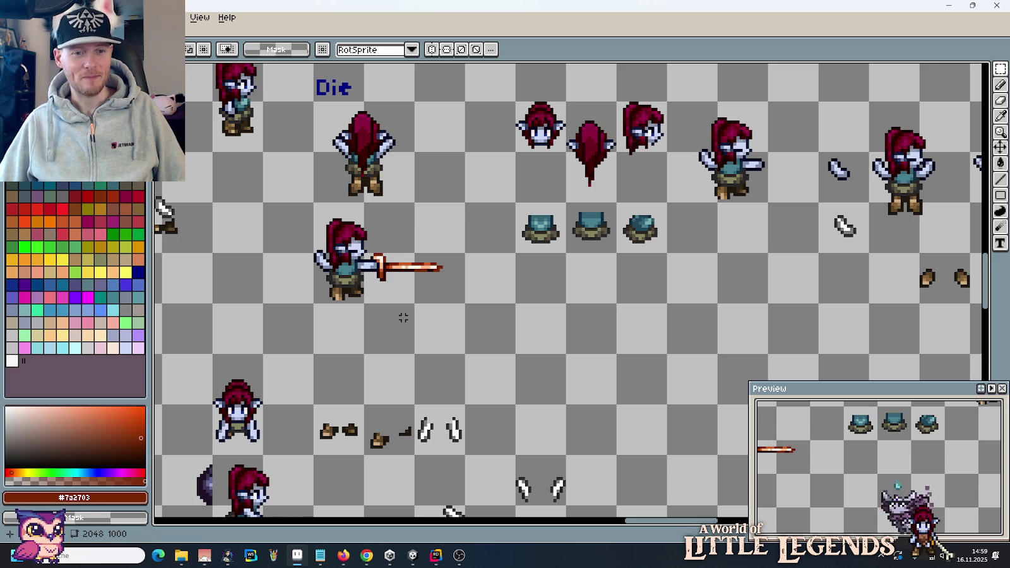
scroll(466, 306, "down", 1)
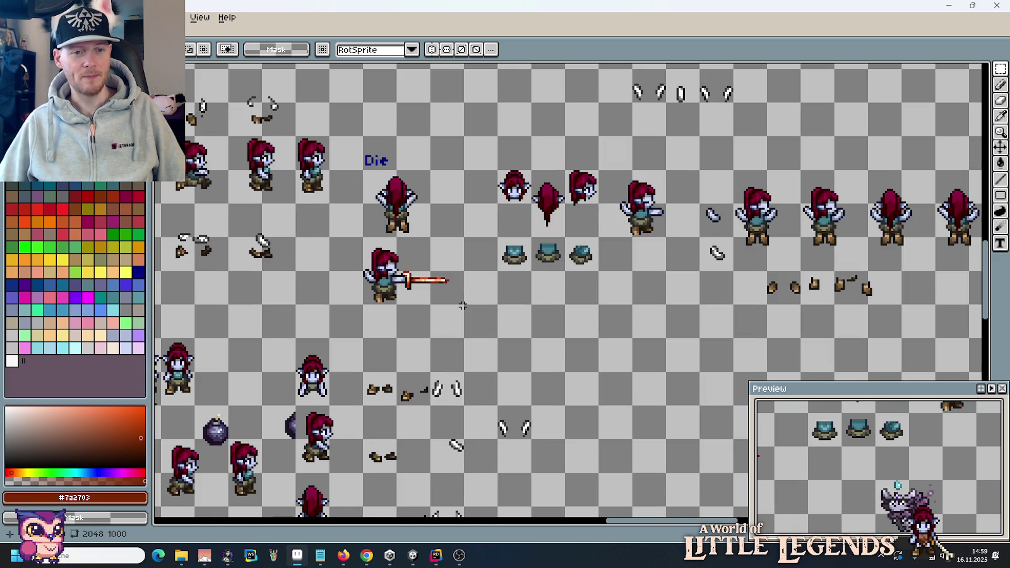
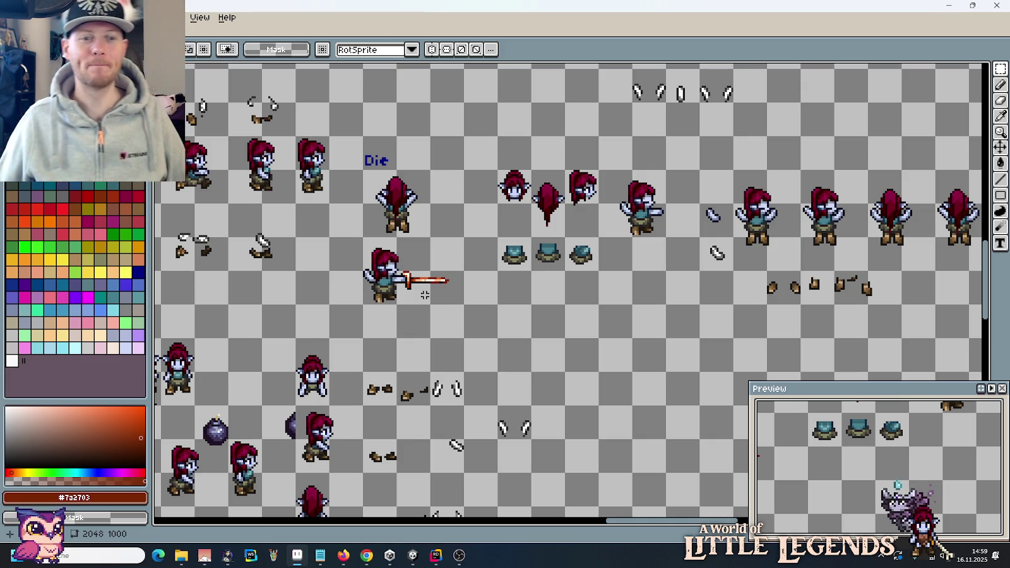
Step: Delete the loose heads and helmets from the Die area
left_click_drag(495, 170, 601, 272)
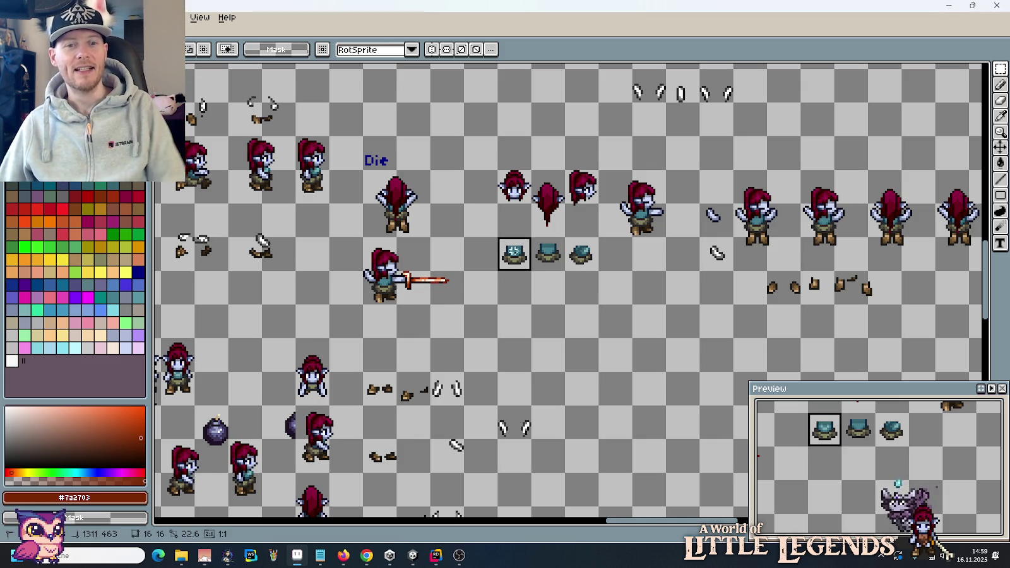
key("Delete")
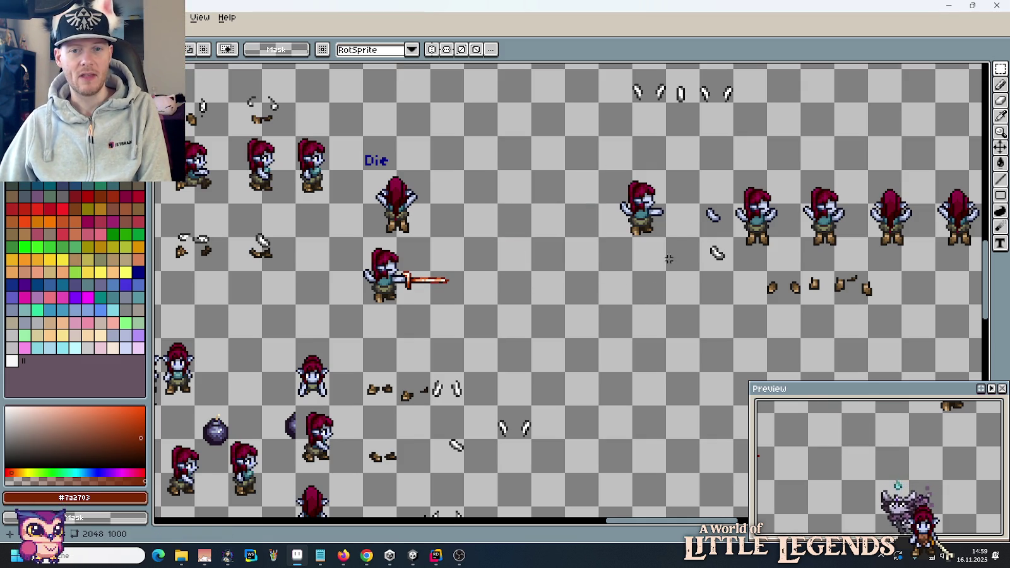
left_click_drag(600, 171, 666, 238)
key("Delete")
Step: Copy the first front-facing frame from the right row beside the sword-attack sprite
left_click_drag(743, 286, 553, 291)
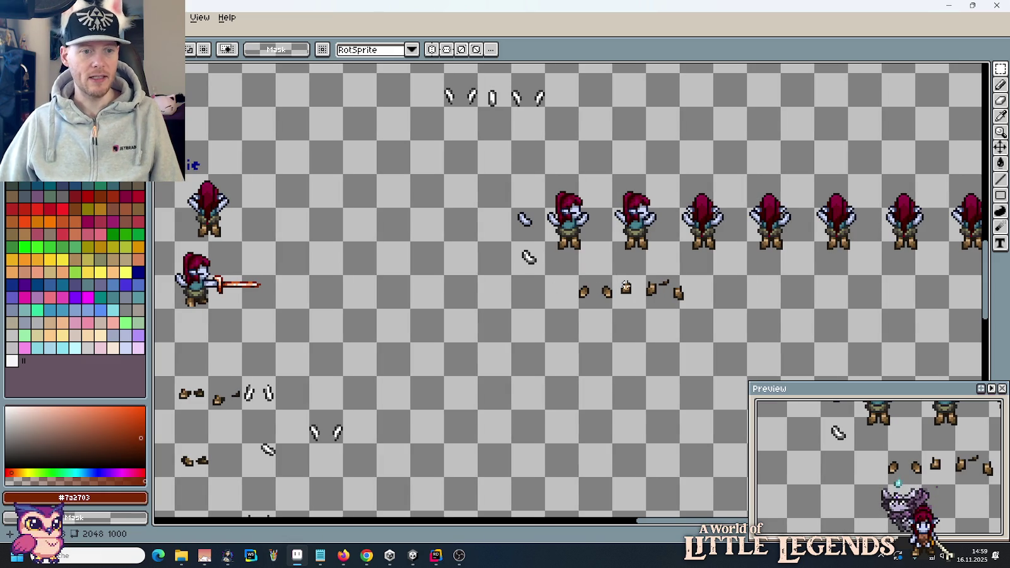
left_click_drag(614, 277, 543, 172)
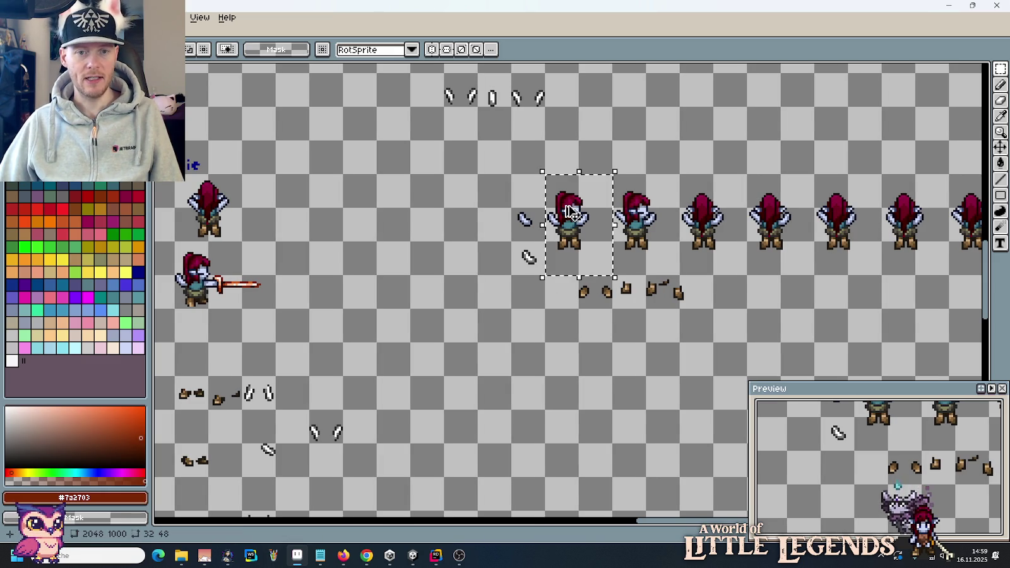
mouse_move(596, 245)
left_mouse_down()
mouse_move(327, 299)
mouse_move(337, 299)
left_mouse_up()
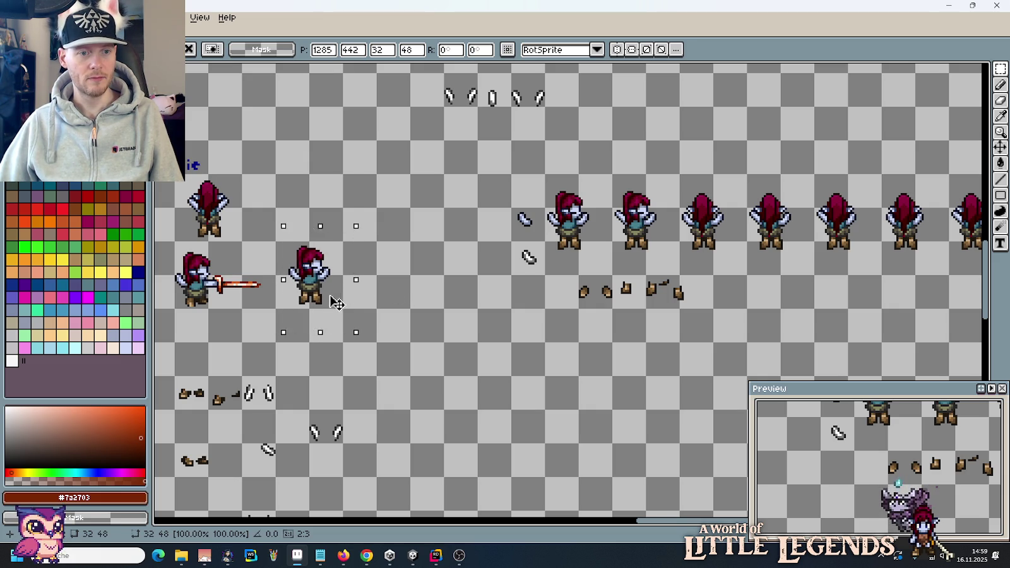
left_click_drag(336, 303, 324, 303)
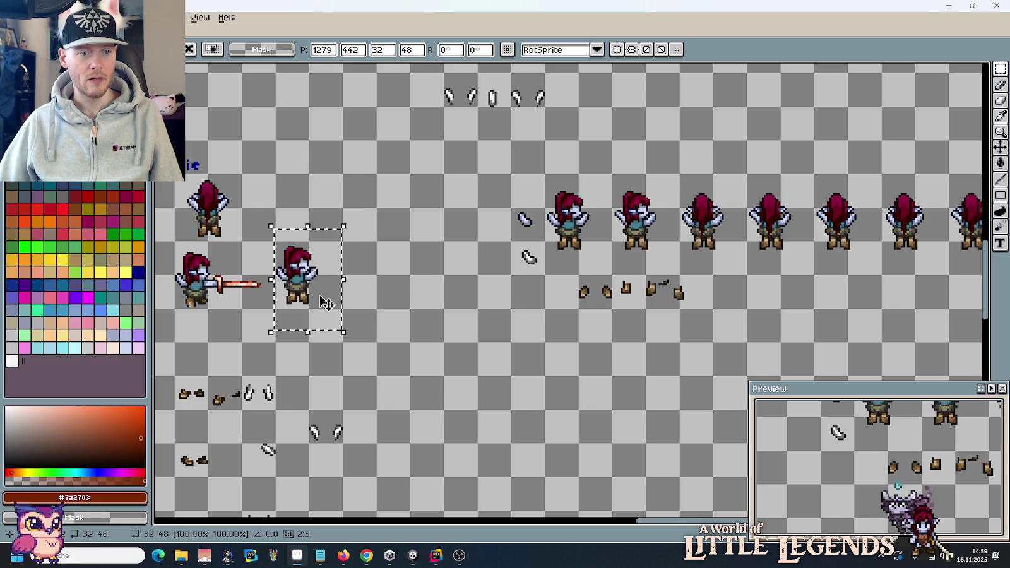
scroll(643, 291, "right", 1)
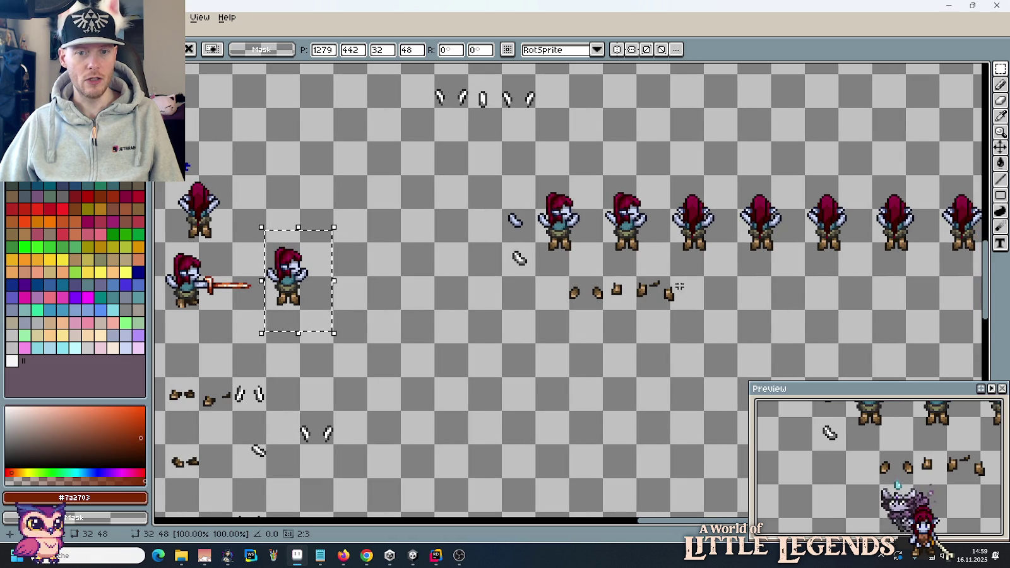
left_click(659, 258)
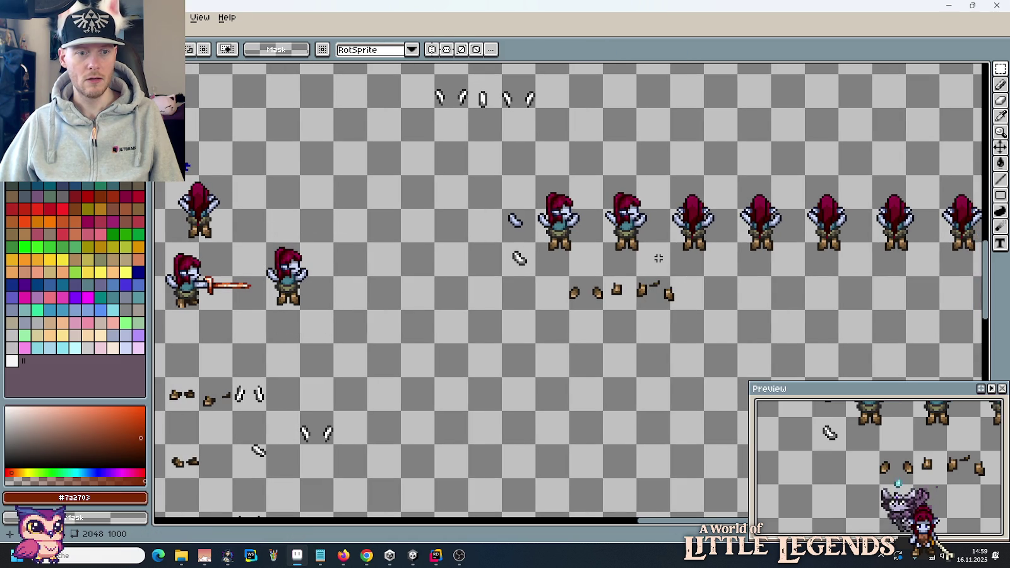
Step: Copy the second front-facing frame next to the first copy
left_click_drag(659, 258, 626, 204)
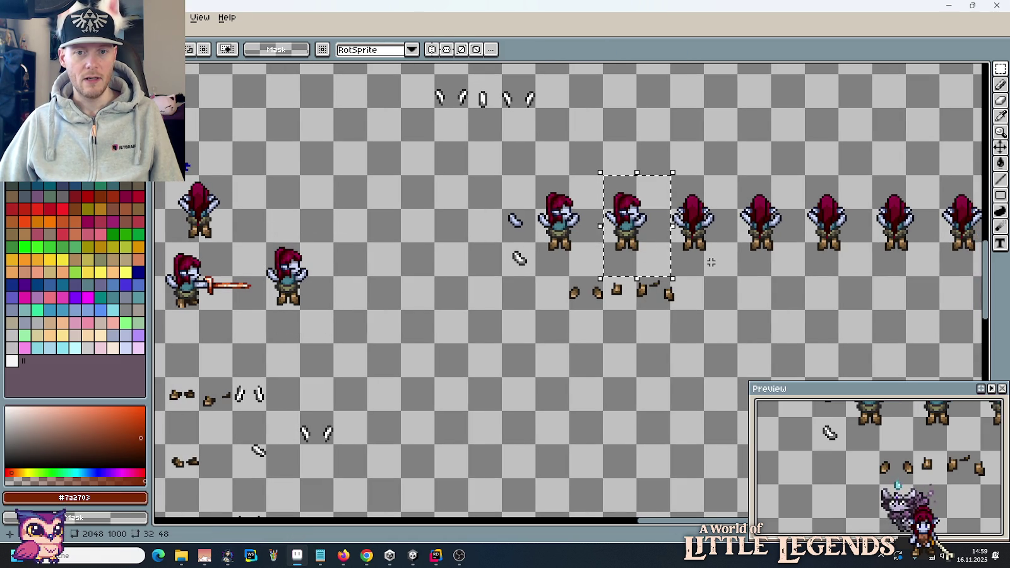
mouse_move(643, 259)
left_mouse_down()
mouse_move(447, 285)
mouse_move(354, 320)
mouse_move(353, 311)
left_mouse_up()
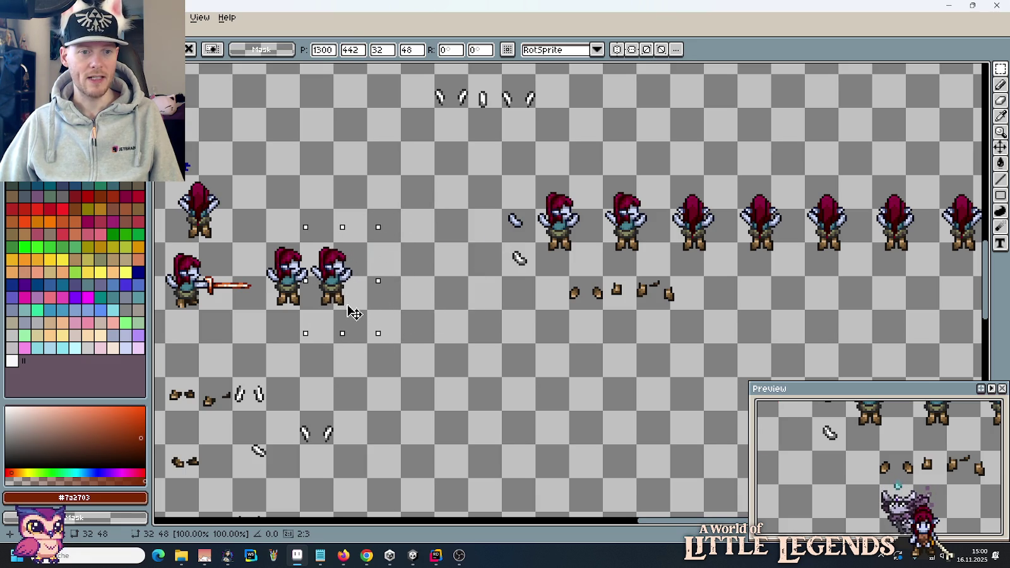
left_click(411, 300)
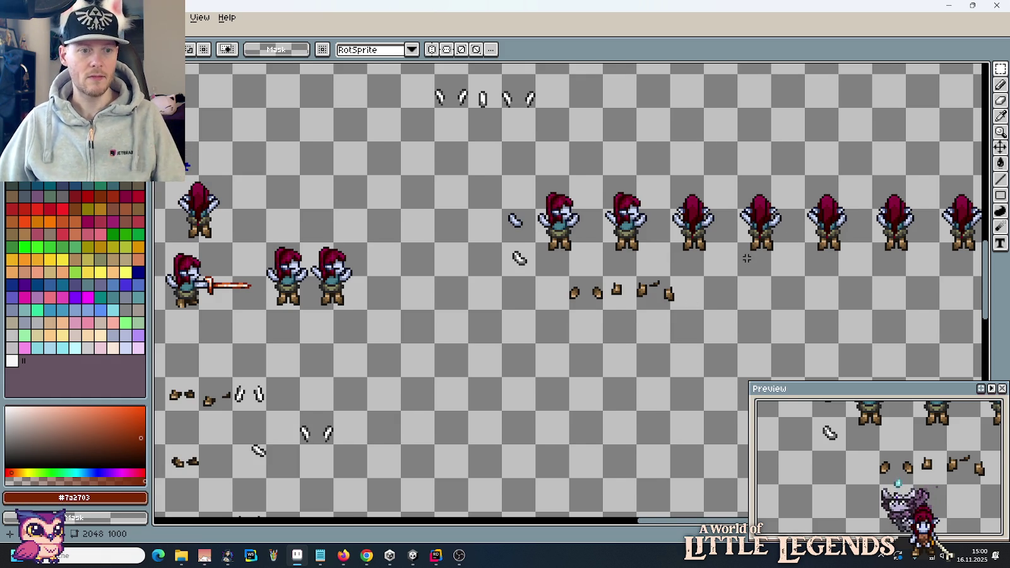
scroll(746, 258, "down", 2)
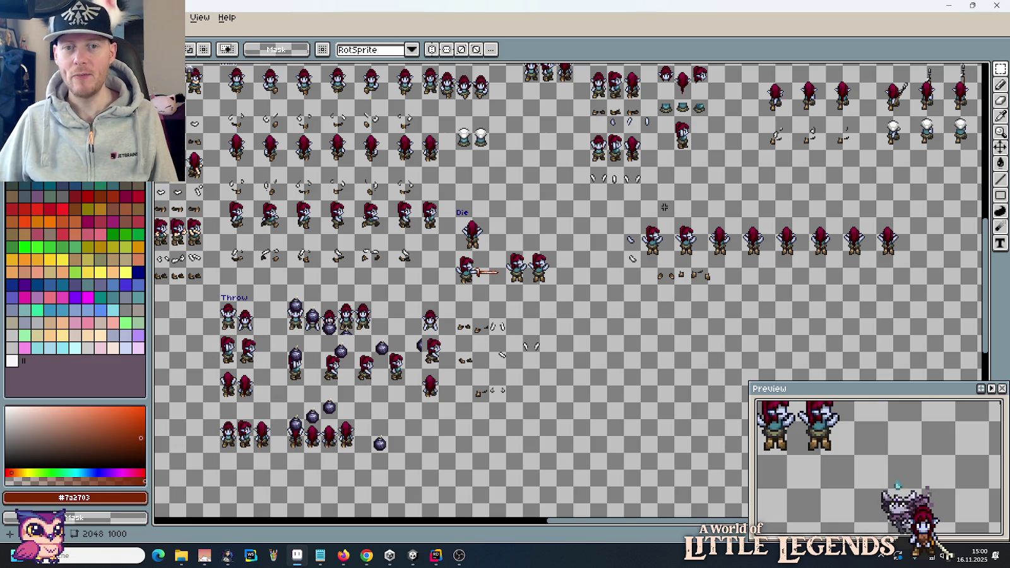
Step: Copy a back-facing frame from the right row into the Die top row
scroll(786, 270, "up", 1)
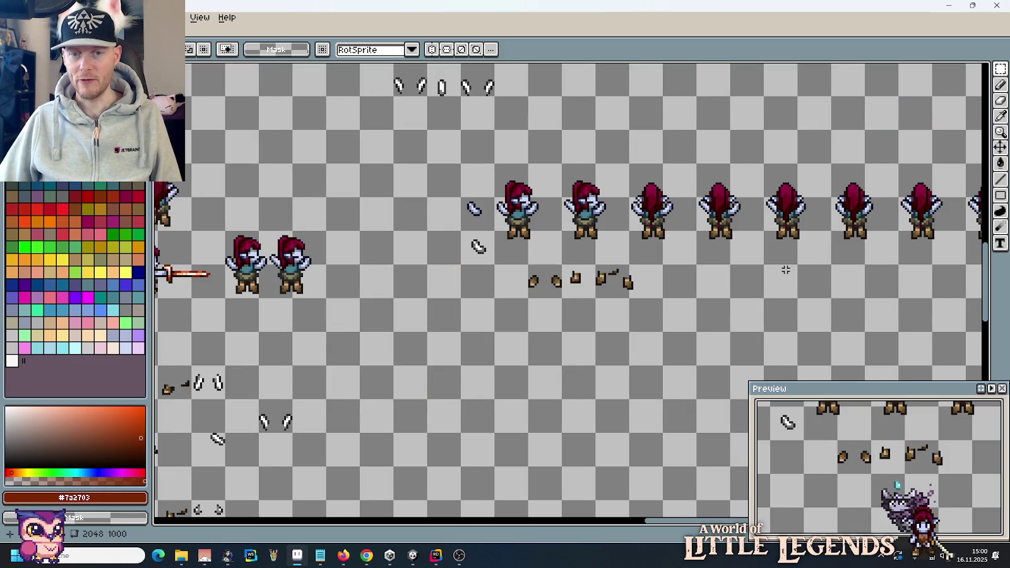
left_click_drag(765, 207, 675, 212)
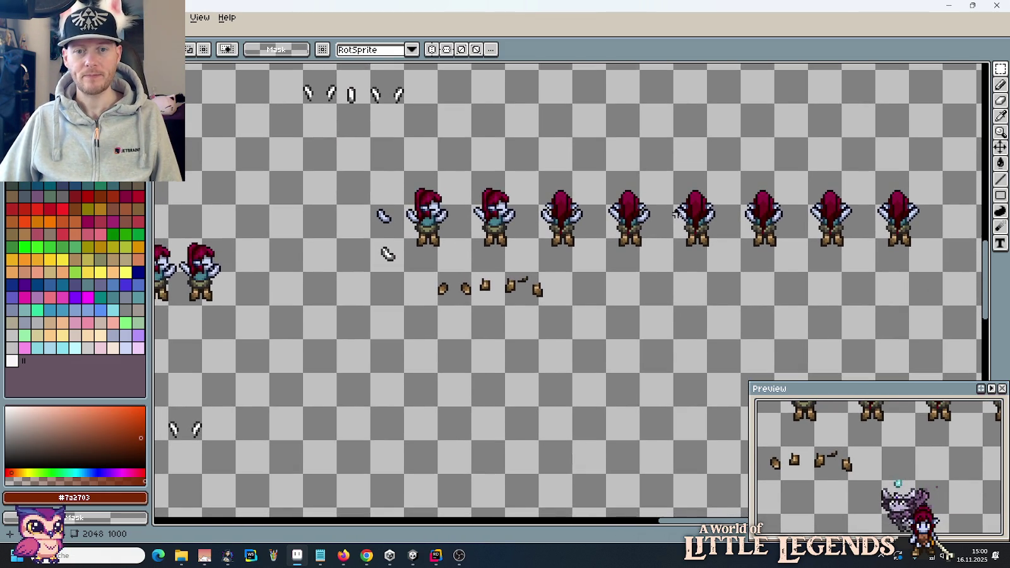
mouse_move(657, 257)
left_mouse_down()
mouse_move(882, 270)
mouse_move(770, 245)
mouse_move(737, 177)
left_mouse_up()
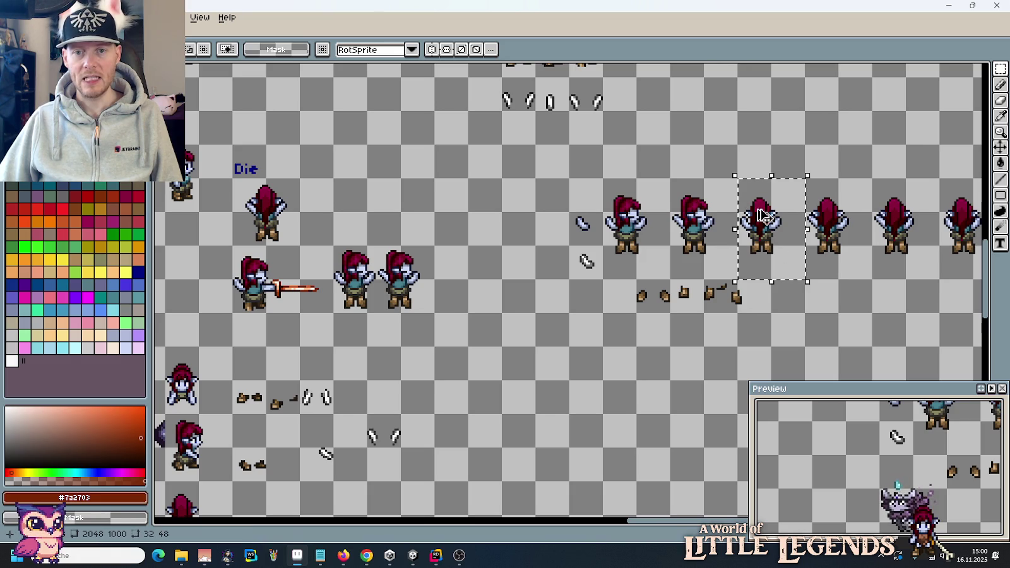
left_click_drag(783, 239, 452, 239)
left_click_drag(386, 301, 378, 226)
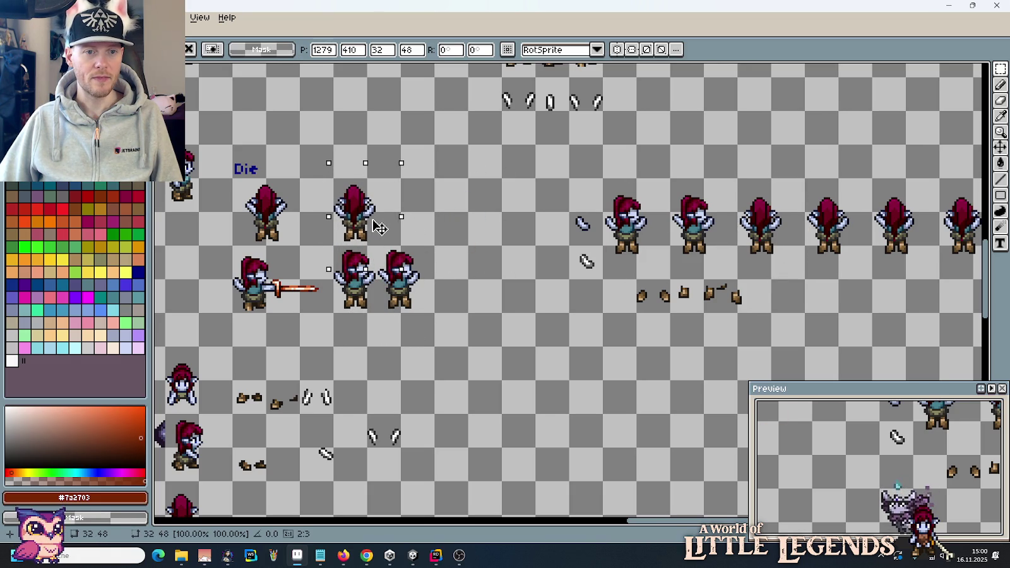
key("ctrl+d")
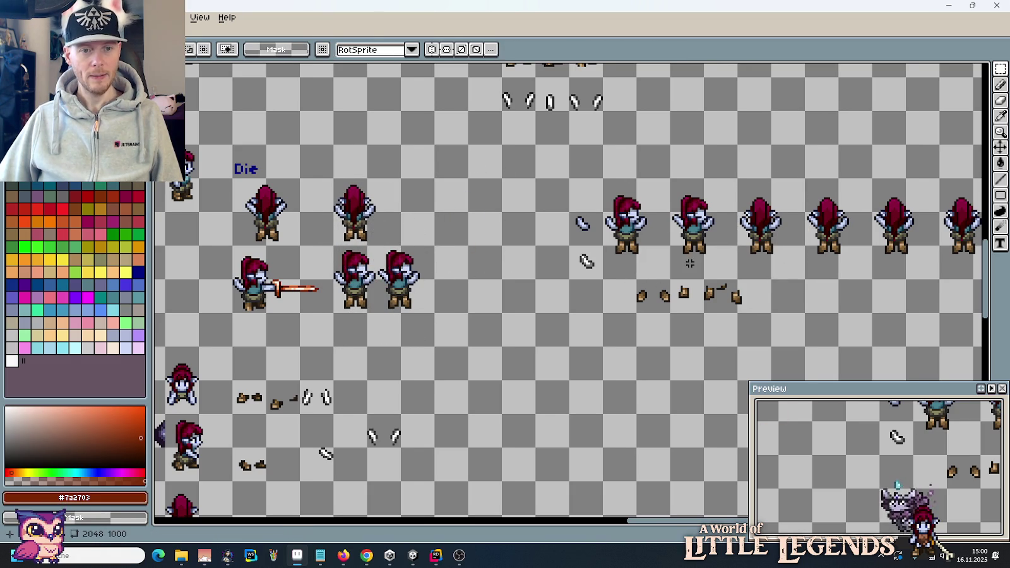
Step: Copy another back-facing frame to the end of the Die top row
scroll(562, 263, "right", 5)
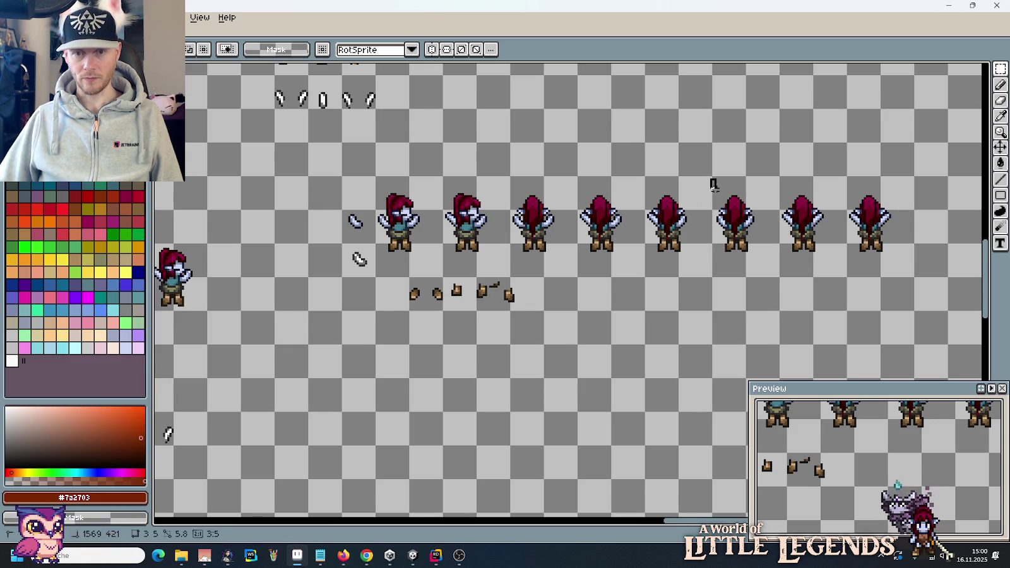
left_click_drag(774, 177, 903, 280)
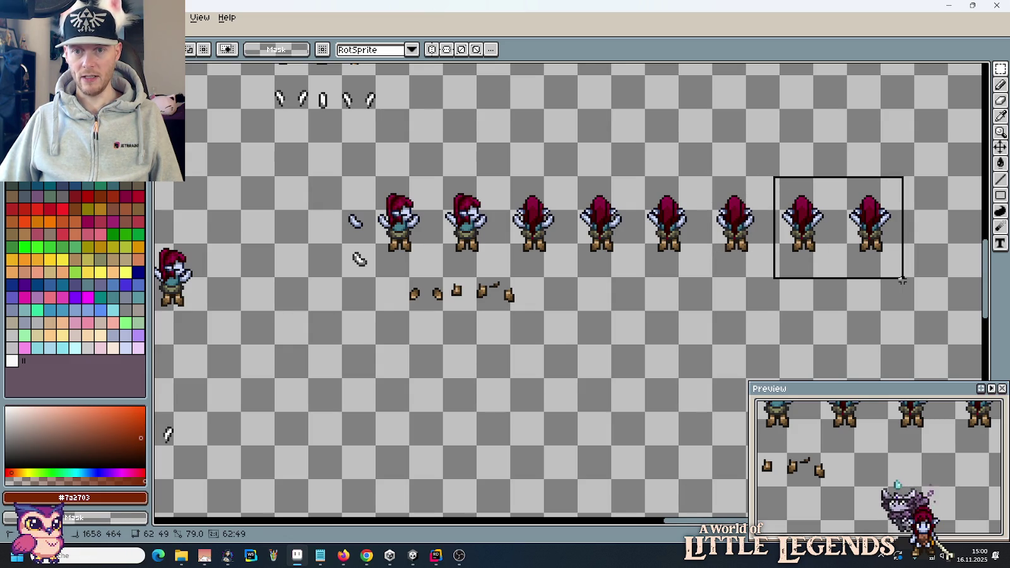
left_click_drag(709, 177, 766, 265)
mouse_move(736, 221)
left_mouse_down()
mouse_move(161, 243)
mouse_move(553, 218)
left_mouse_up()
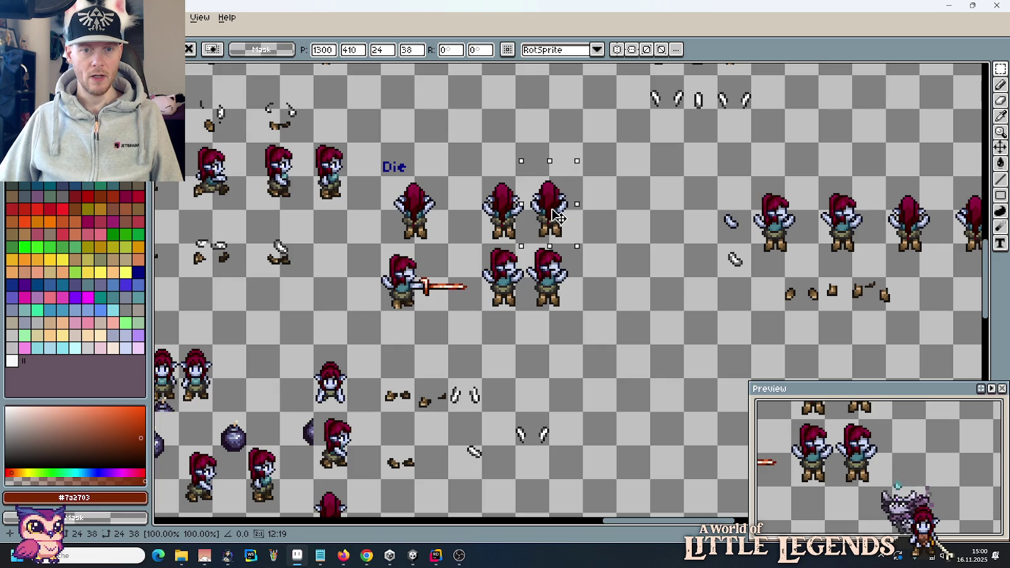
key("ctrl+d")
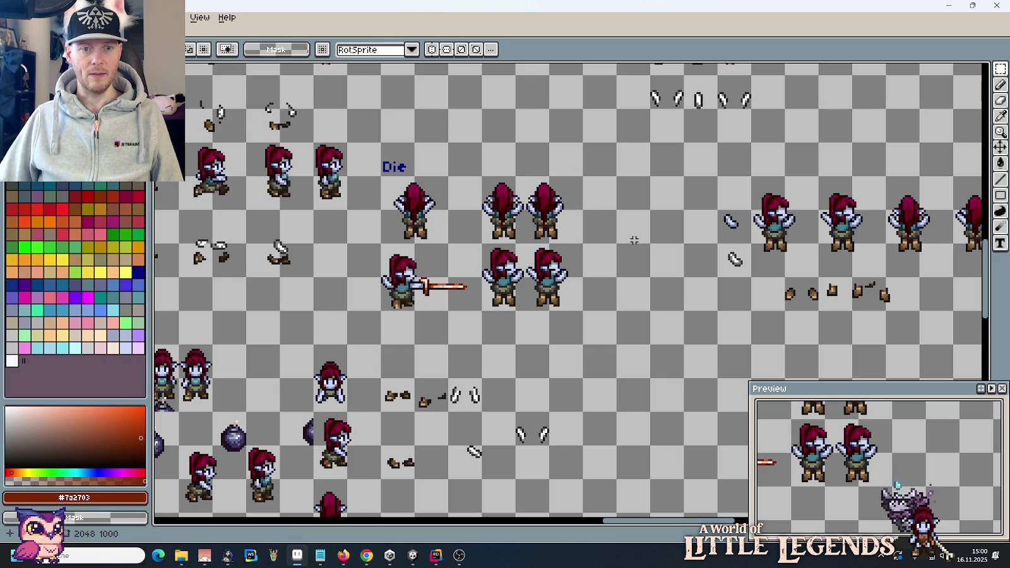
Step: Align the frames: middle Die column one step right, top-right frame one pixel left
mouse_move(578, 170)
left_mouse_down()
mouse_move(541, 304)
mouse_move(524, 324)
mouse_move(565, 301)
left_mouse_up()
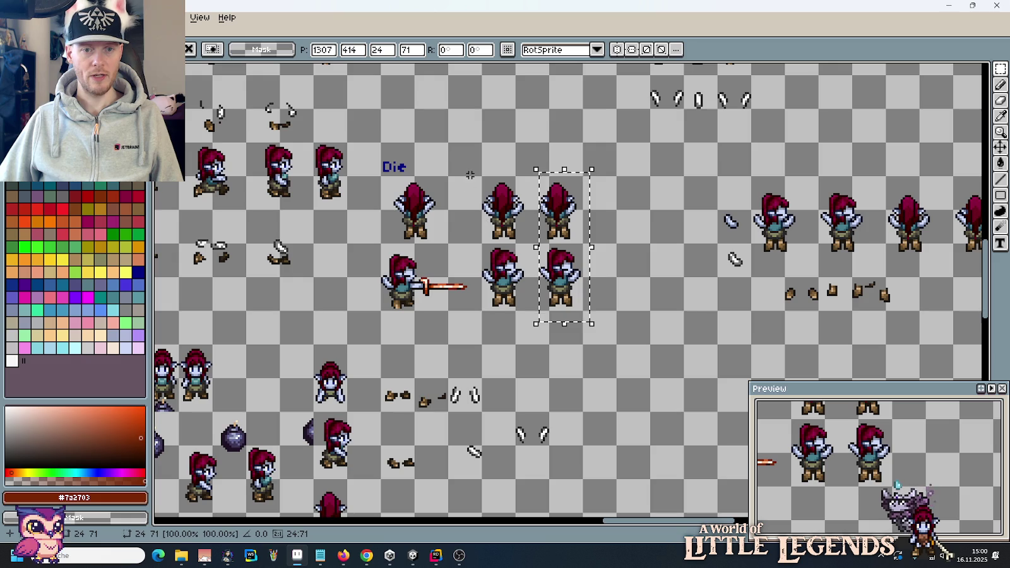
mouse_move(481, 176)
left_mouse_down()
mouse_move(523, 244)
mouse_move(516, 332)
left_mouse_up()
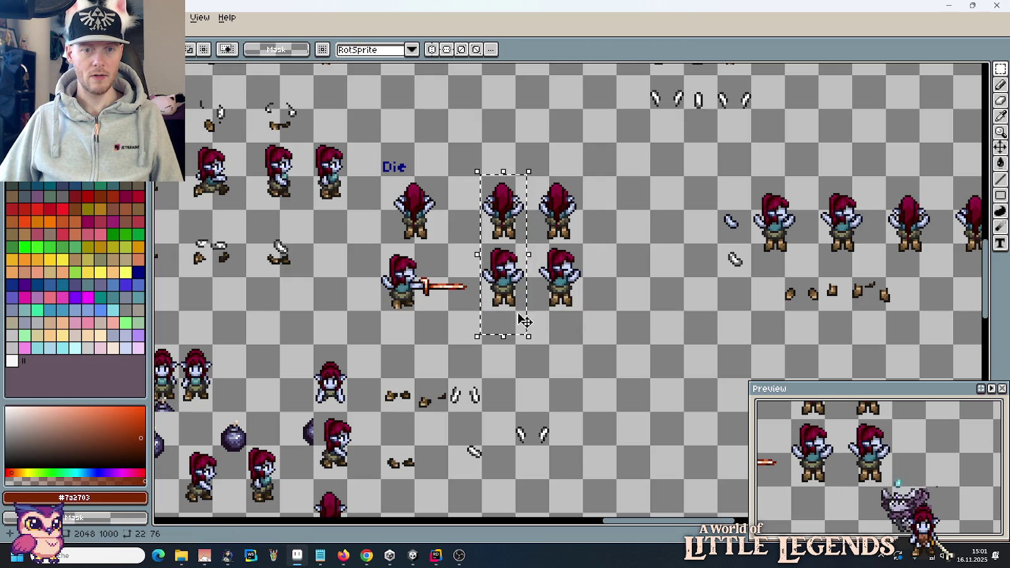
key("Right")
left_click(534, 175)
left_click_drag(533, 174, 610, 244)
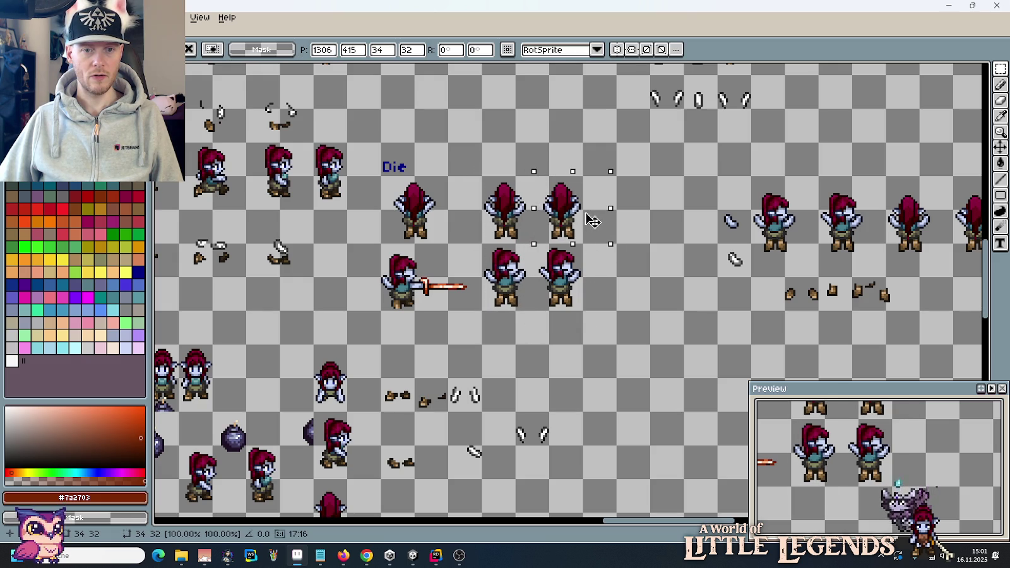
left_click_drag(592, 221, 591, 221)
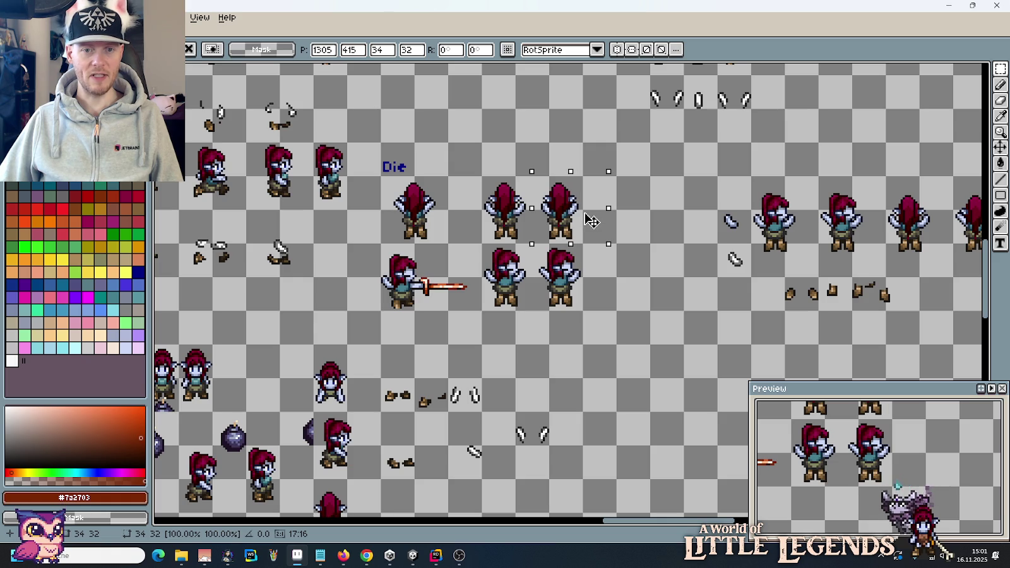
left_click(628, 299)
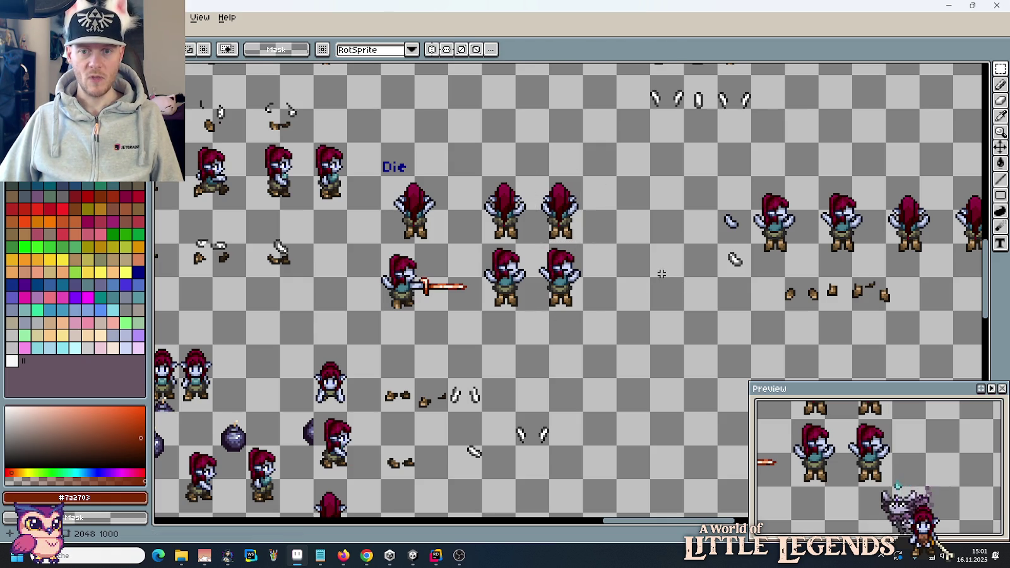
scroll(762, 288, "down", 1)
scroll(656, 278, "down", 1)
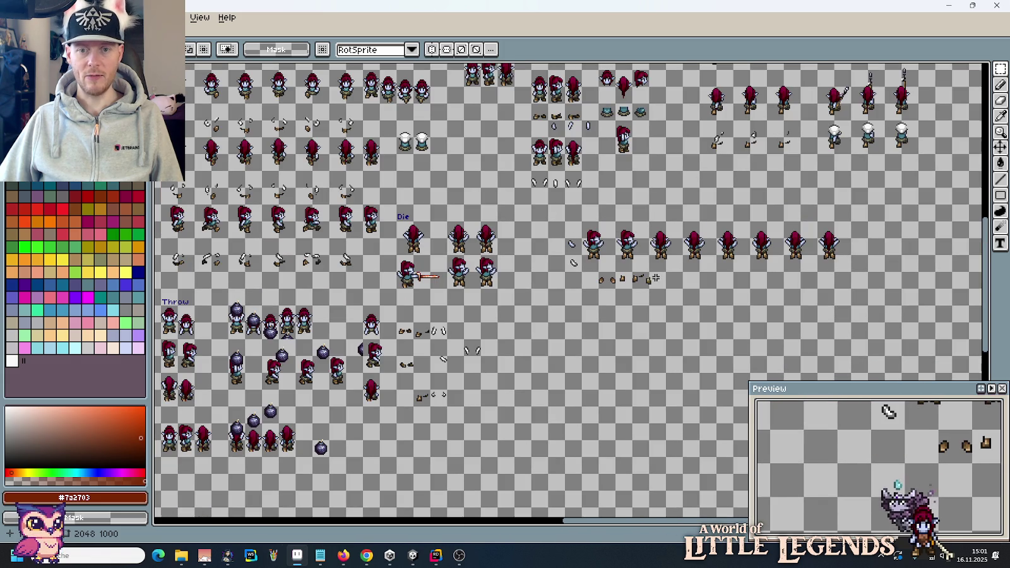
Step: Delete the source sprite row and move the white slash pieces up beside the Die label
left_click_drag(565, 204, 853, 290)
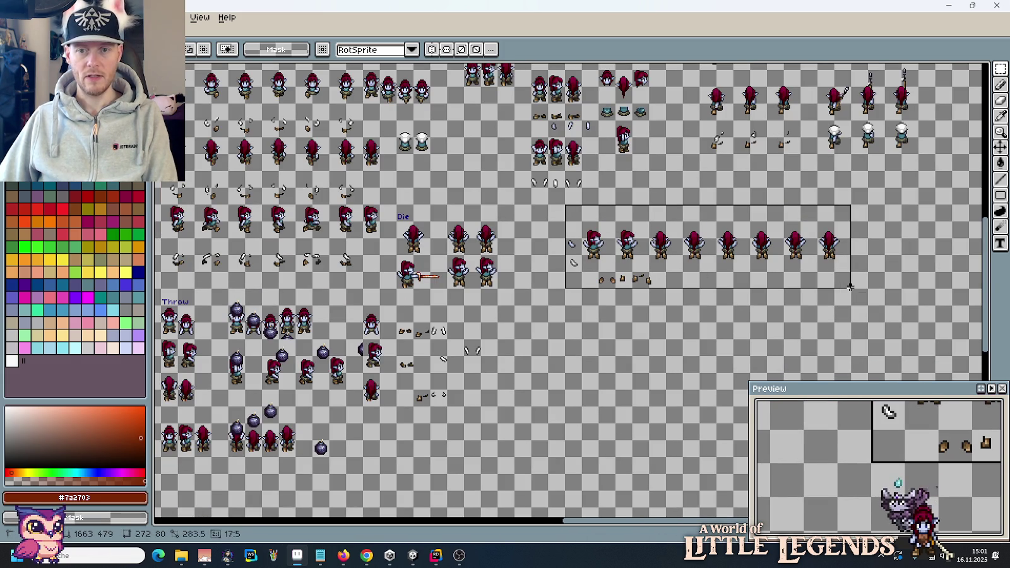
key("Delete")
scroll(417, 259, "up", 2)
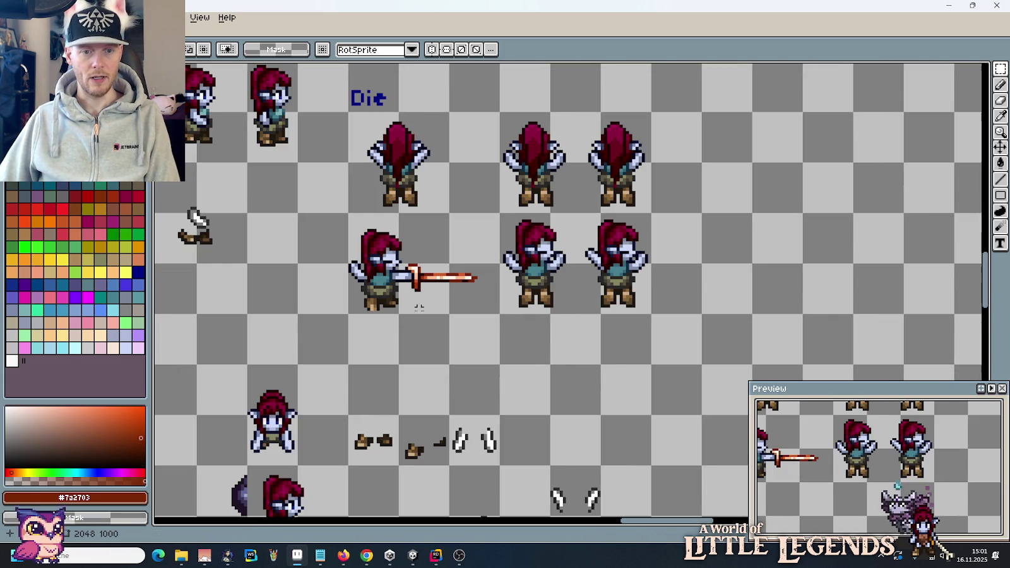
left_click_drag(447, 413, 503, 468)
left_click_drag(491, 423, 489, 70)
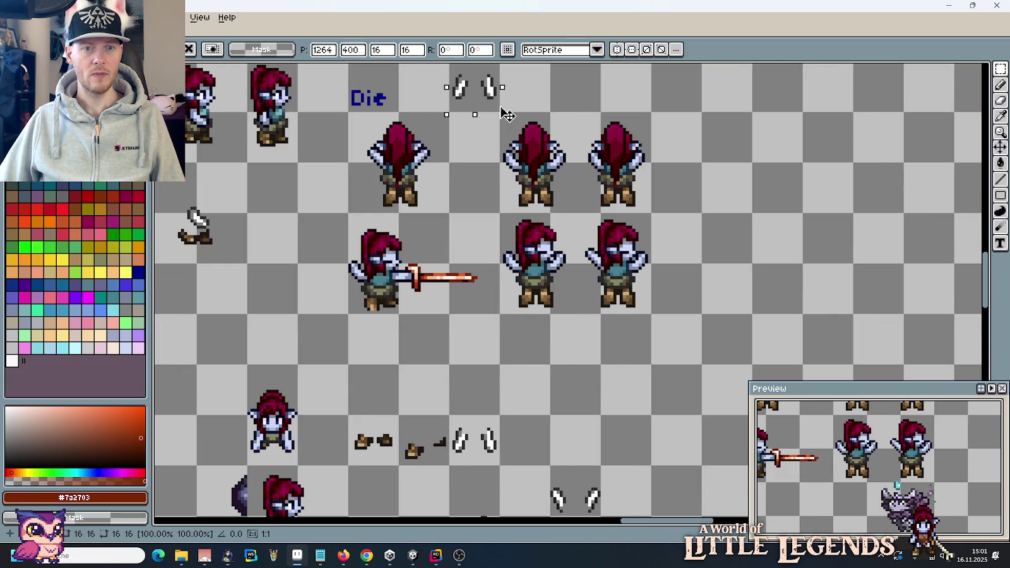
key("ctrl+d")
Step: Copy the lower legs into the next frame cell and erase their top row of dark pixels
scroll(470, 235, "up", 2)
scroll(470, 236, "up", 1)
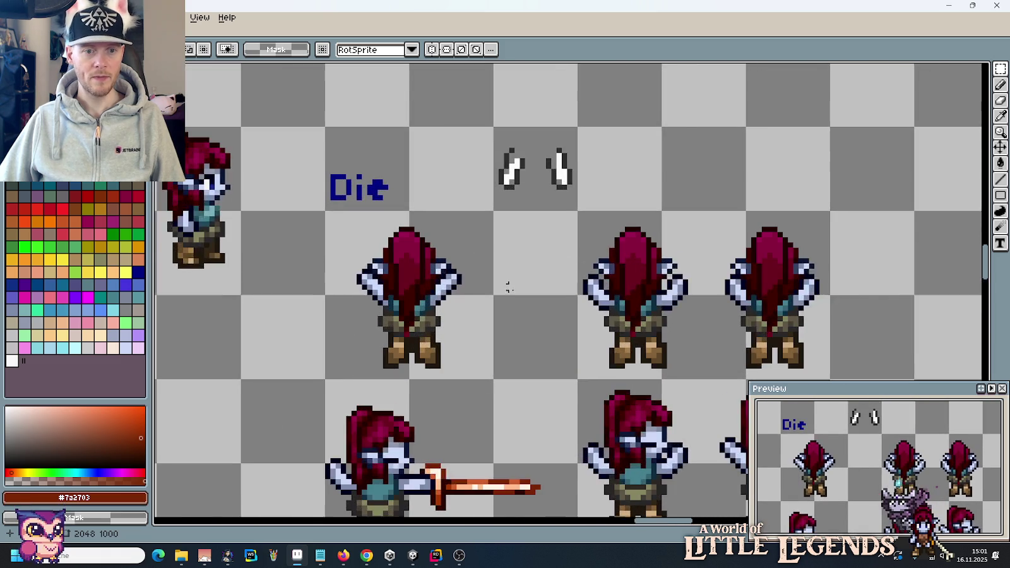
scroll(505, 288, "up", 1)
scroll(482, 329, "up", 1)
scroll(530, 239, "up", 2)
left_click_drag(422, 258, 252, 341)
left_click_drag(331, 315, 622, 319)
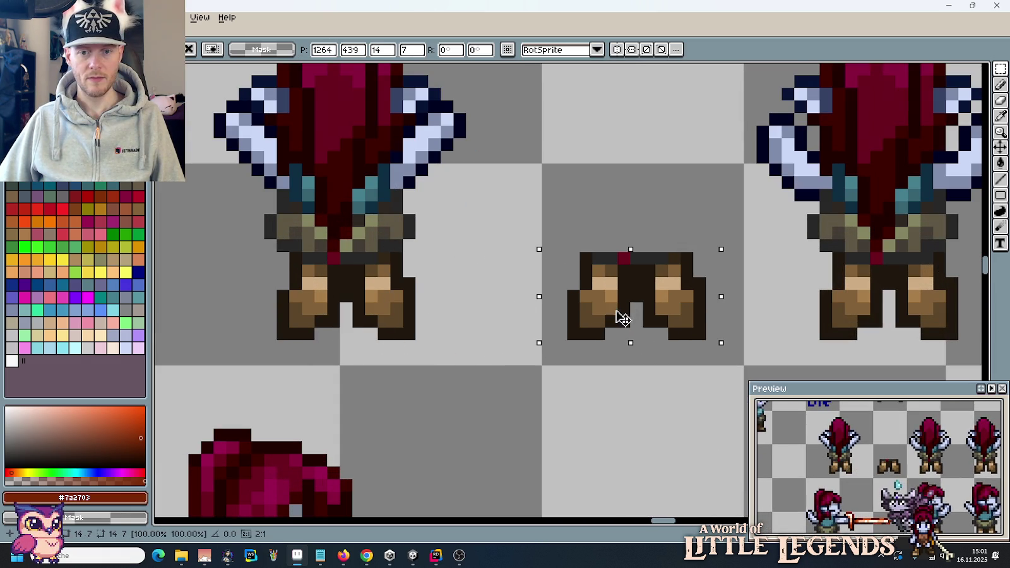
key("ctrl+d")
key("b")
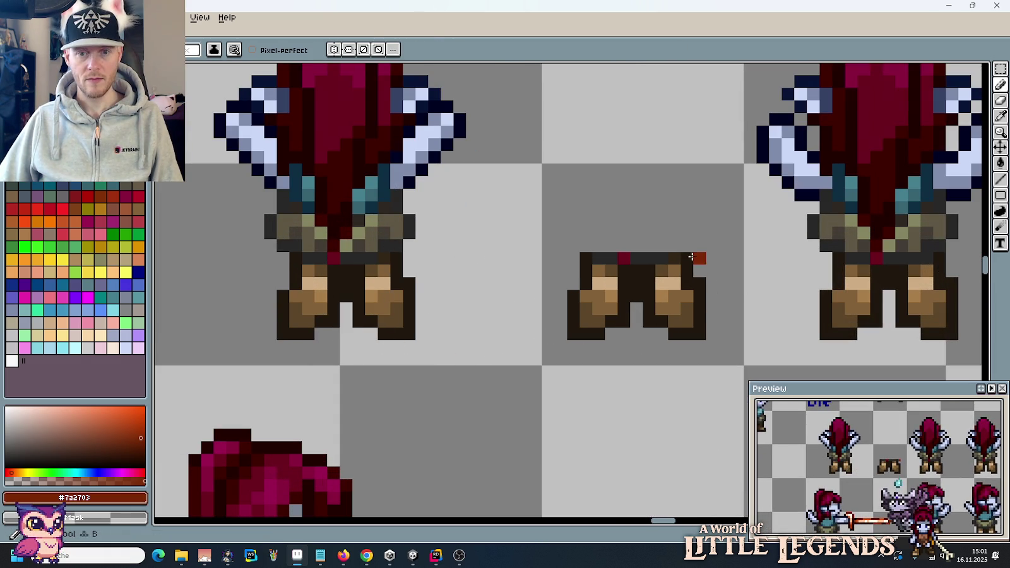
left_click_drag(681, 256, 603, 255)
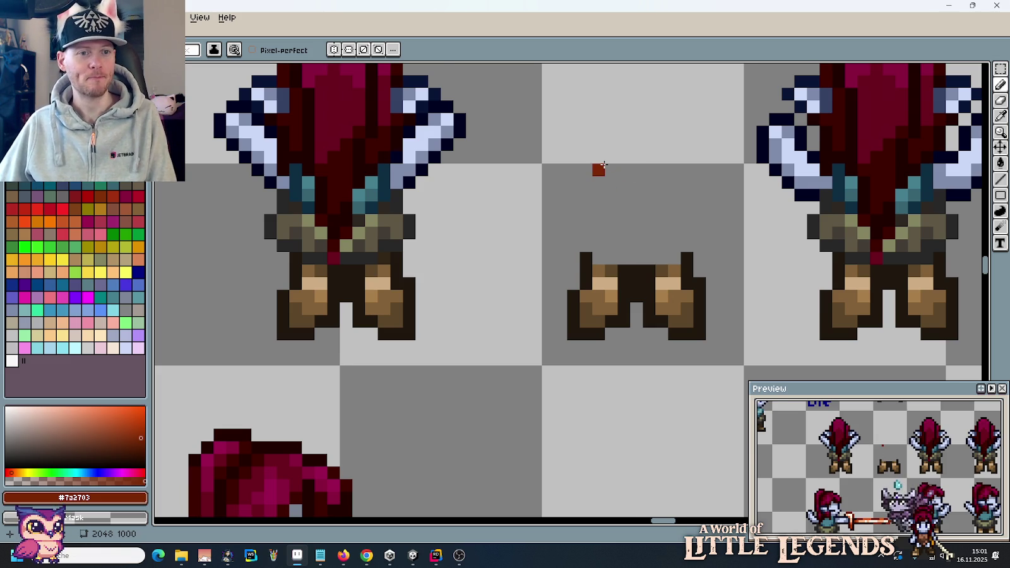
scroll(600, 161, "down", 2)
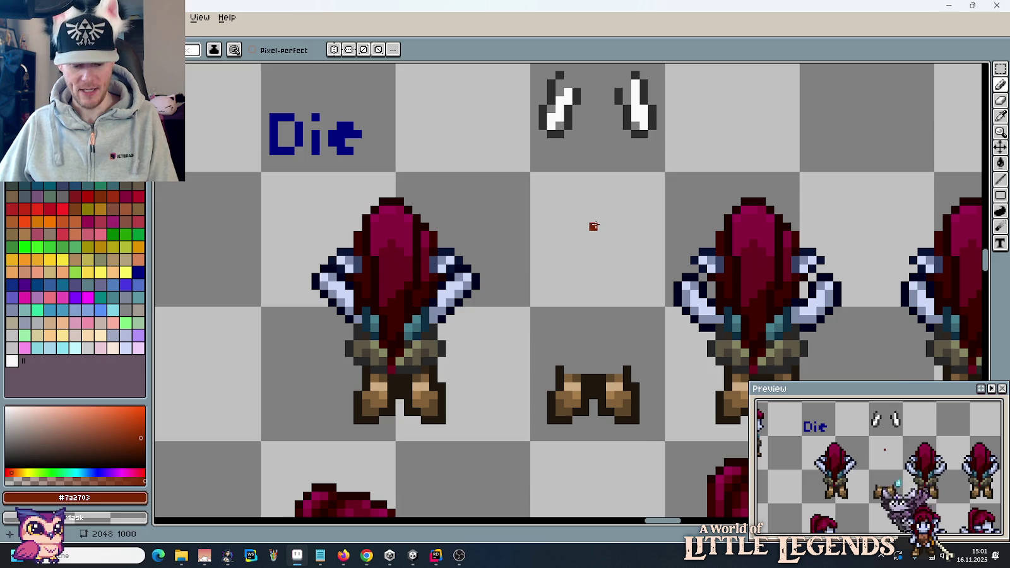
Step: Copy the left sprite's shoulders and arms into the middle frame cell
key("m")
scroll(526, 276, "up", 1)
mouse_move(456, 259)
left_mouse_down()
mouse_move(288, 357)
mouse_move(207, 365)
mouse_move(204, 377)
left_mouse_up()
left_click_drag(291, 335, 566, 338)
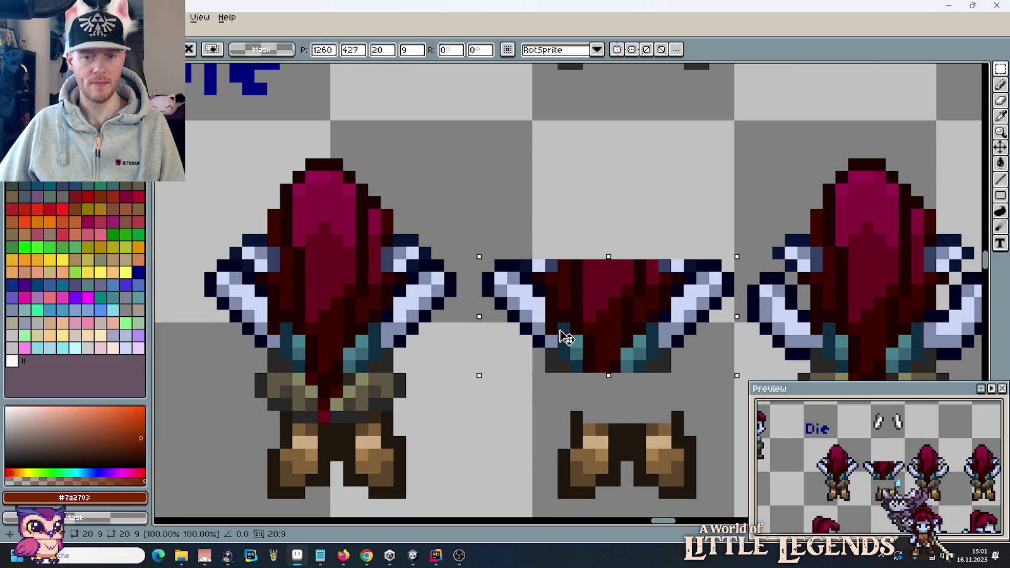
Step: Commit the shoulder pixels and erase the top-right of the shoulder piece
left_click(752, 353)
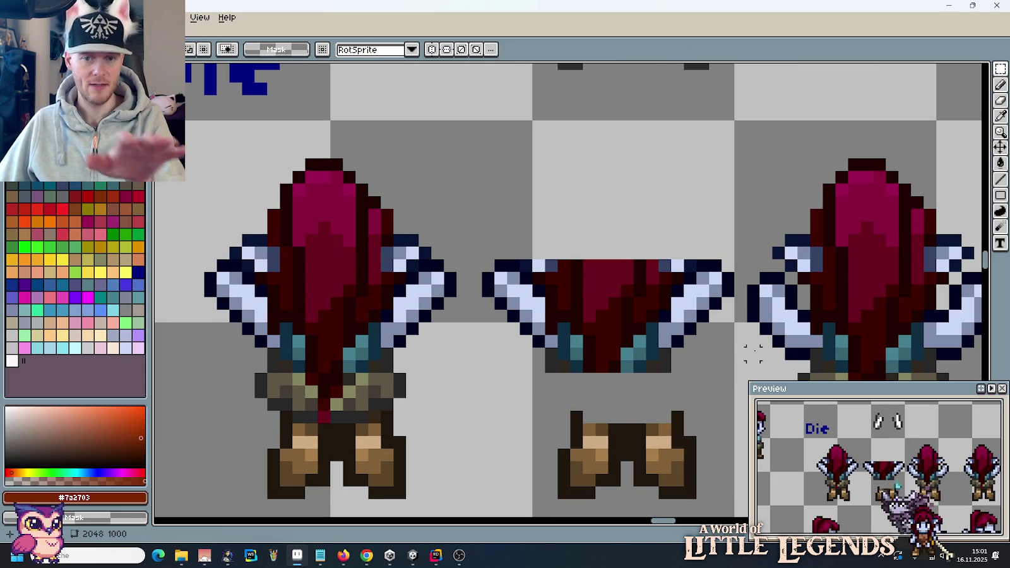
scroll(674, 323, "up", 3)
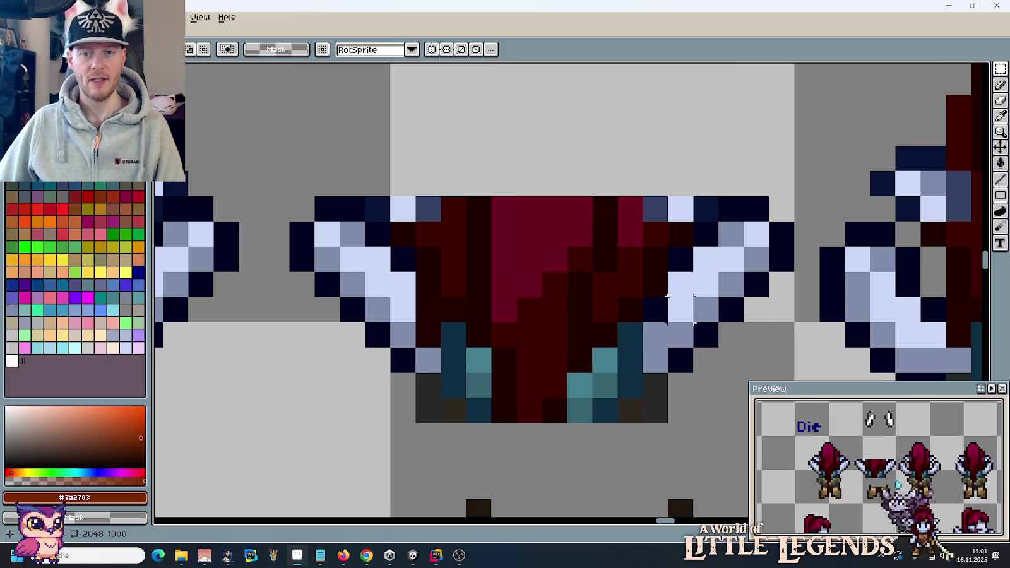
key("e")
mouse_move(707, 209)
left_mouse_down()
mouse_move(404, 208)
mouse_move(654, 250)
mouse_move(428, 259)
mouse_move(622, 280)
left_mouse_up()
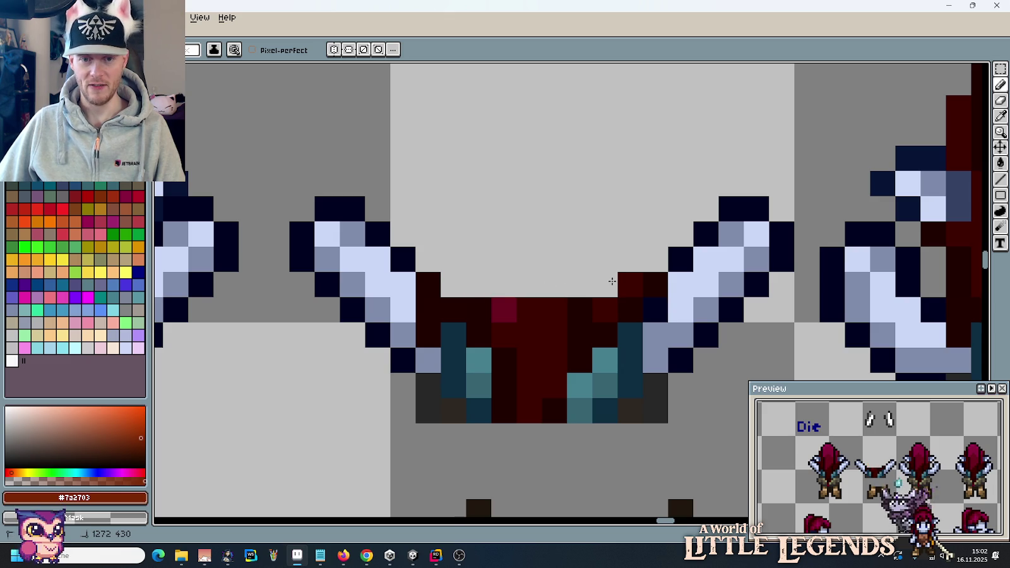
Step: Recolour edge pixels using sampled navy, light blue and grey-blue blade colours
key("i")
left_click(671, 258)
key("b")
left_click(657, 286)
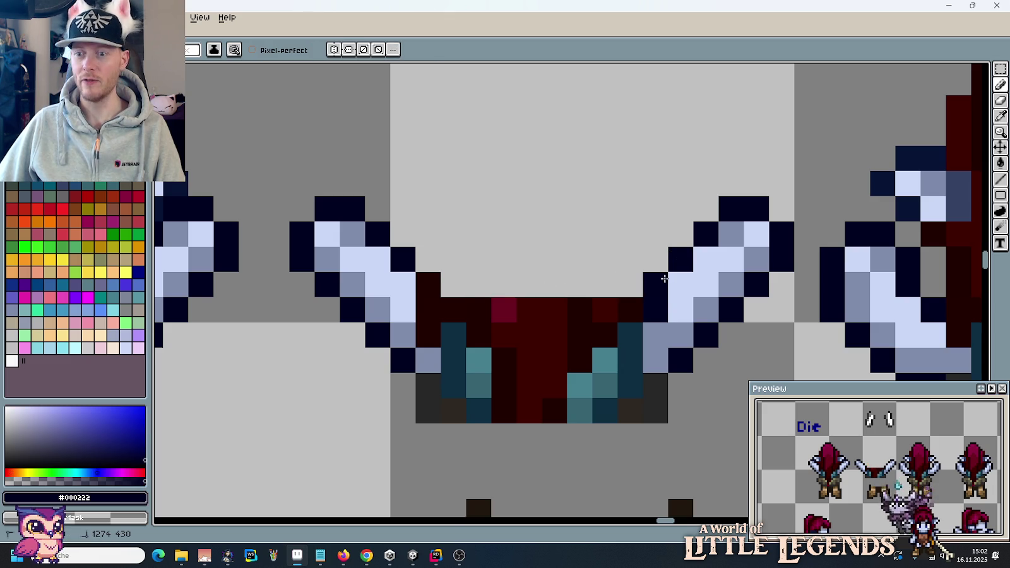
left_click(410, 313, "alt")
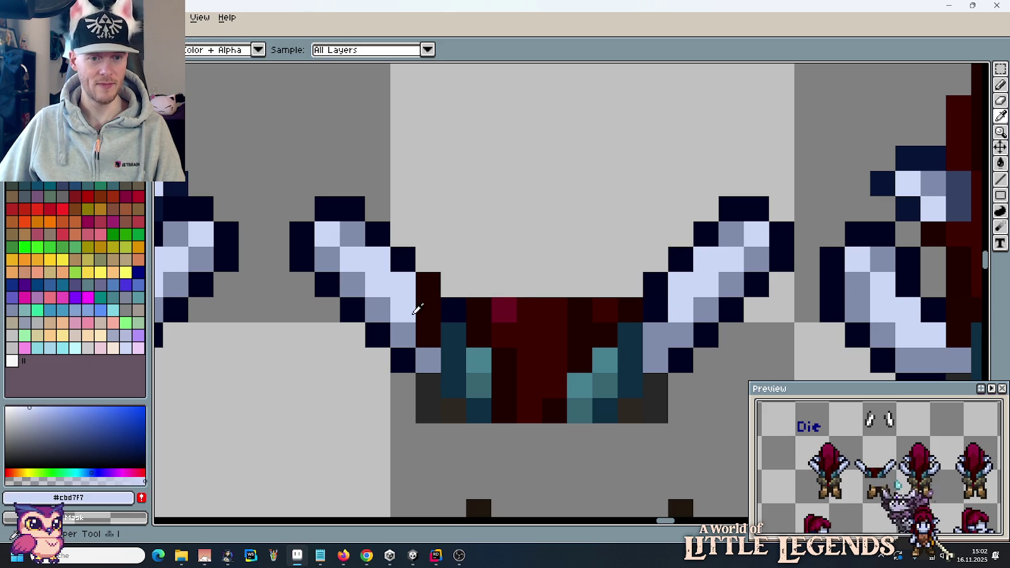
left_click(428, 311)
left_click(404, 334, "alt")
left_click(420, 334)
left_click(428, 309)
Step: Erase the dark-red and teal cloak pixels between the two blades
mouse_move(453, 309)
left_mouse_down()
mouse_move(604, 309)
mouse_move(622, 321)
mouse_move(605, 336)
mouse_move(630, 336)
mouse_move(636, 393)
mouse_move(455, 386)
mouse_move(429, 410)
mouse_move(656, 411)
left_mouse_up()
left_click(643, 316)
left_click(579, 385)
mouse_move(550, 382)
left_mouse_down()
mouse_move(454, 359)
mouse_move(530, 335)
mouse_move(543, 360)
mouse_move(574, 354)
left_mouse_up()
left_click(579, 334)
Step: Touch up the blades with a one-pixel brush and pale highlight colours, undoing a stray dark pixel
scroll(522, 341, "down", 2)
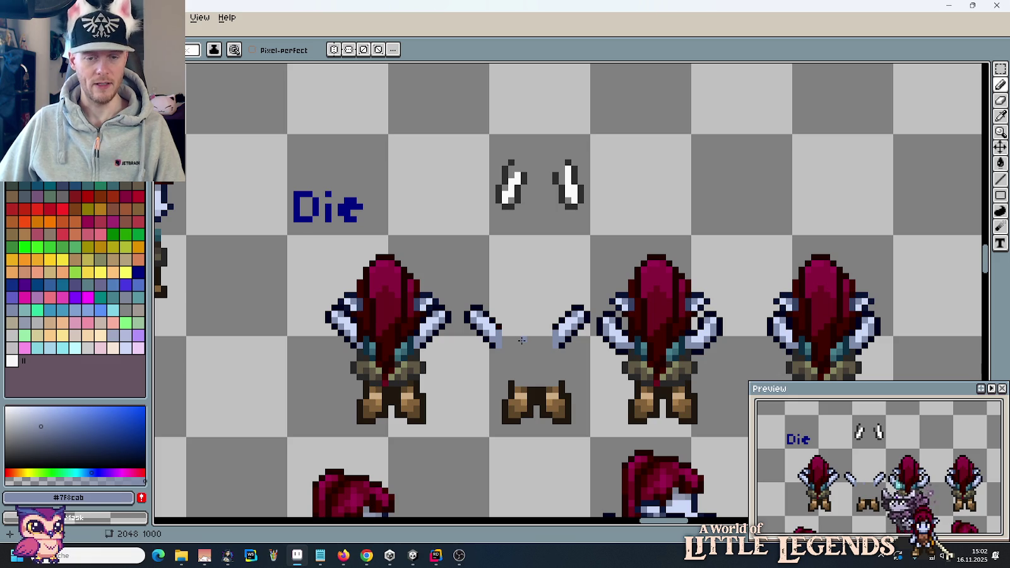
scroll(537, 265, "up", 1)
key("i")
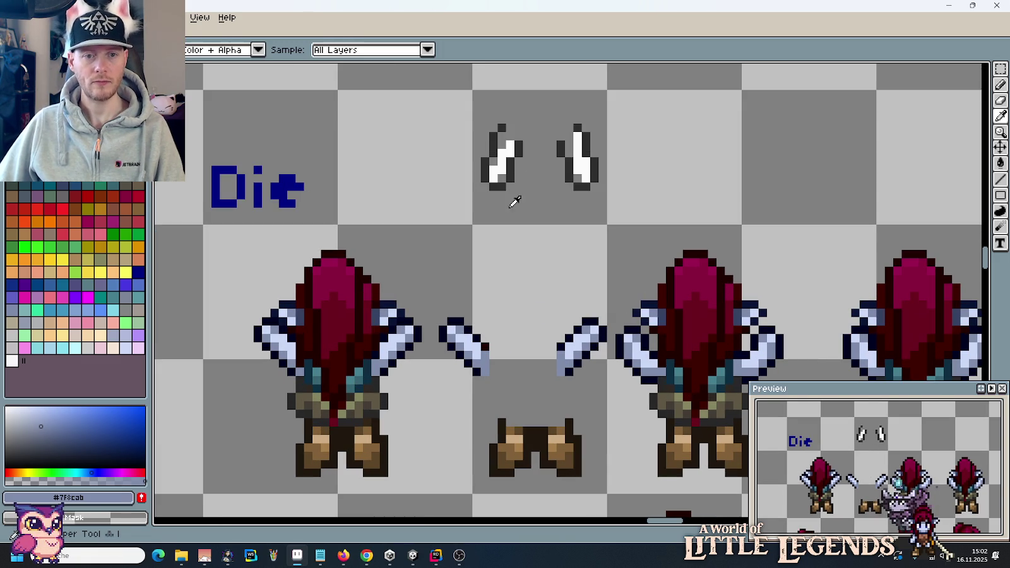
left_click(502, 185)
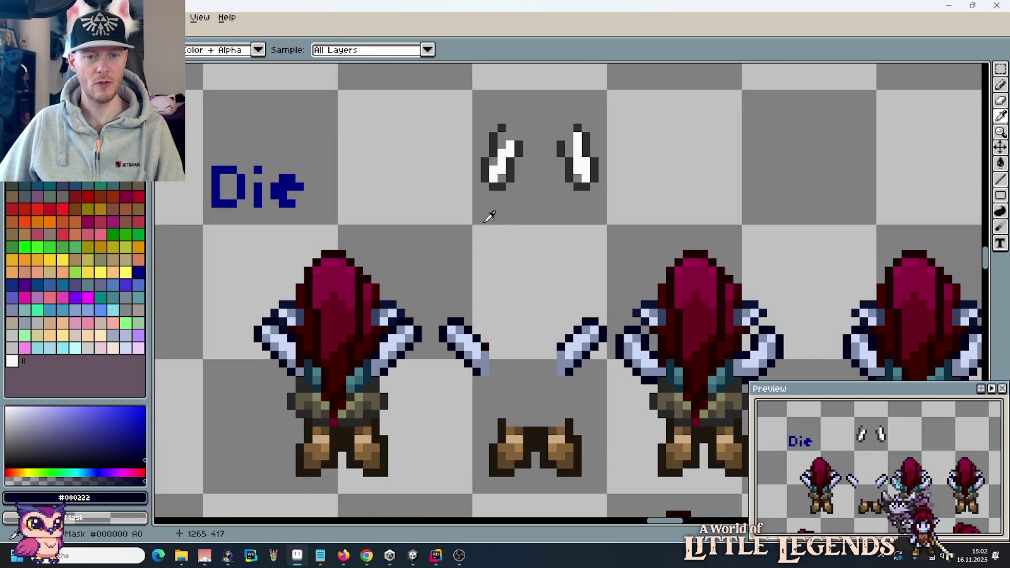
key("b")
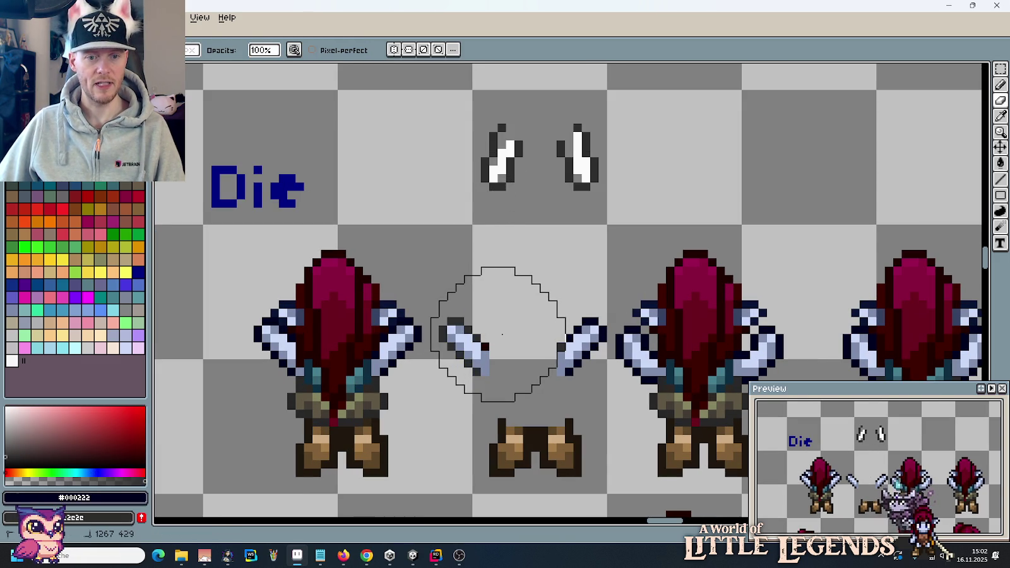
scroll(482, 290, "up", 1)
scroll(484, 383, "up", 1)
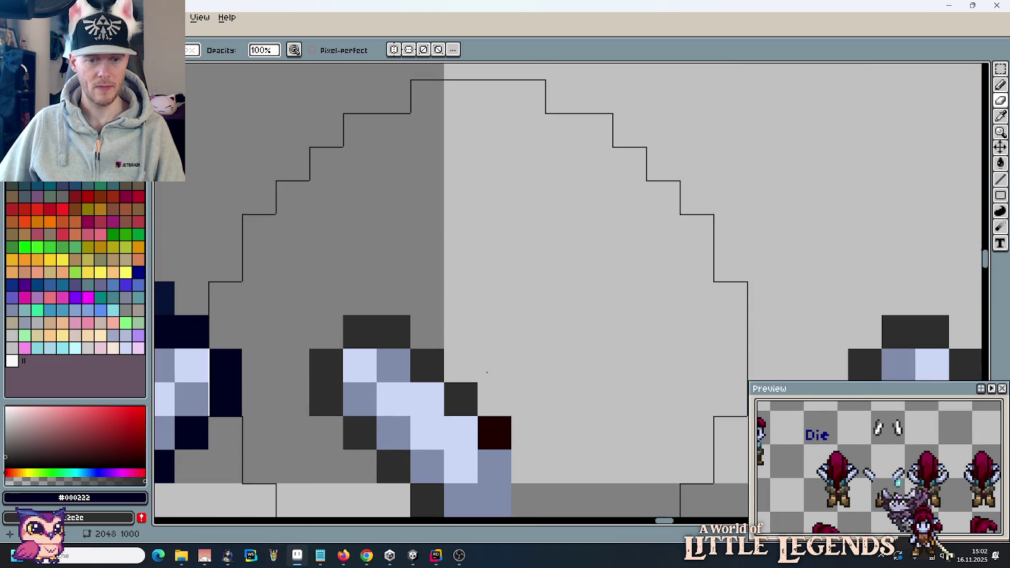
key("p")
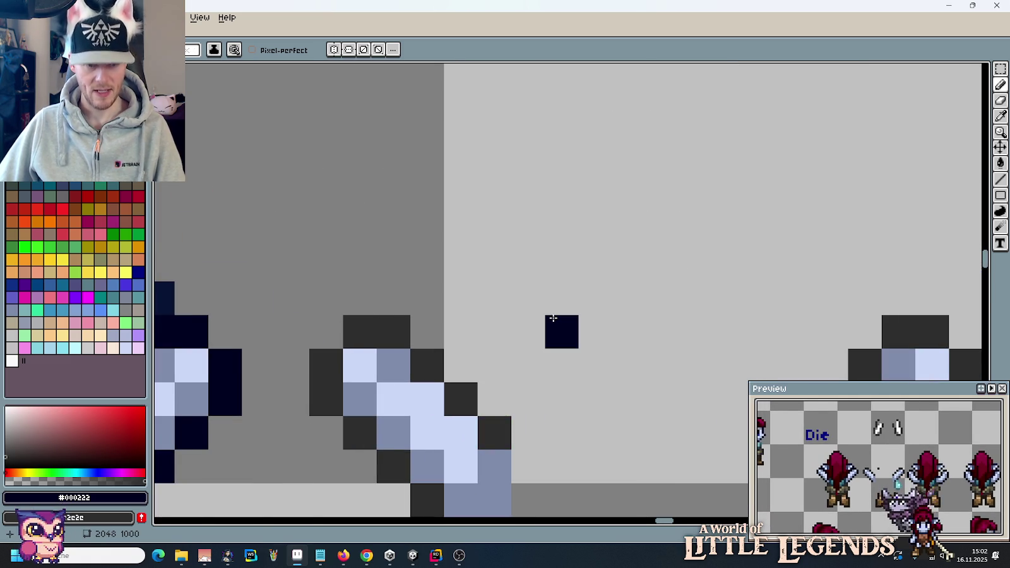
scroll(553, 318, "down", 1)
scroll(553, 319, "down", 1)
key("ctrl+z")
key("i")
left_click(534, 361)
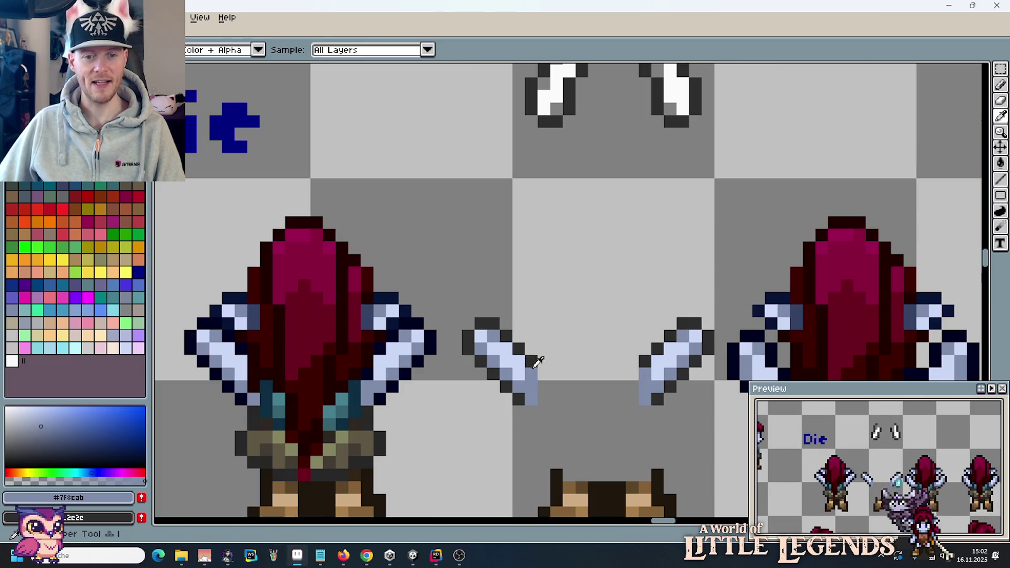
key("b")
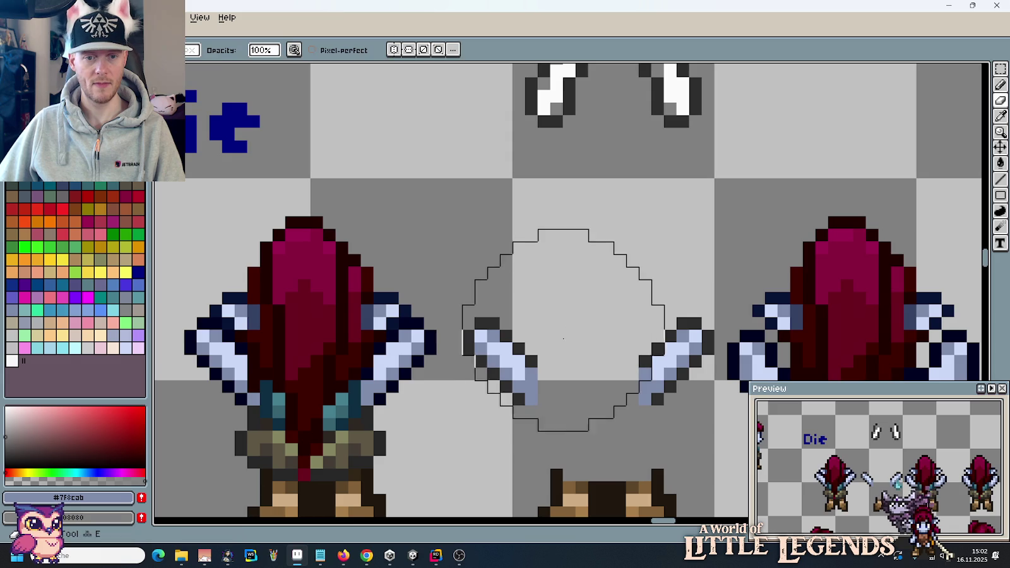
key("i")
left_click(657, 355)
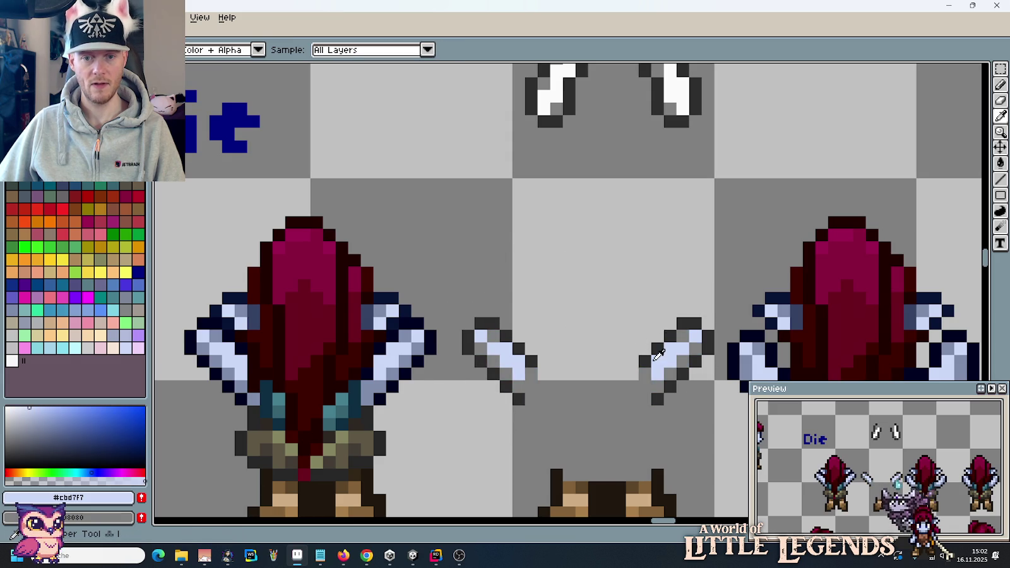
right_click(671, 349)
key("b")
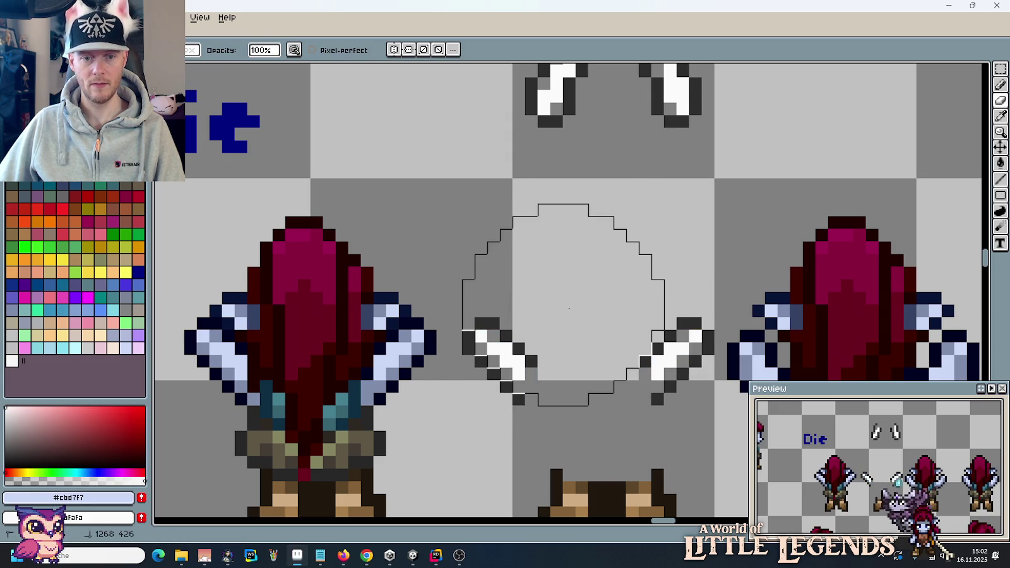
Step: Save the sprite sheet with Ctrl+S
key("m")
scroll(577, 264, "down", 2)
key("ctrl+s")
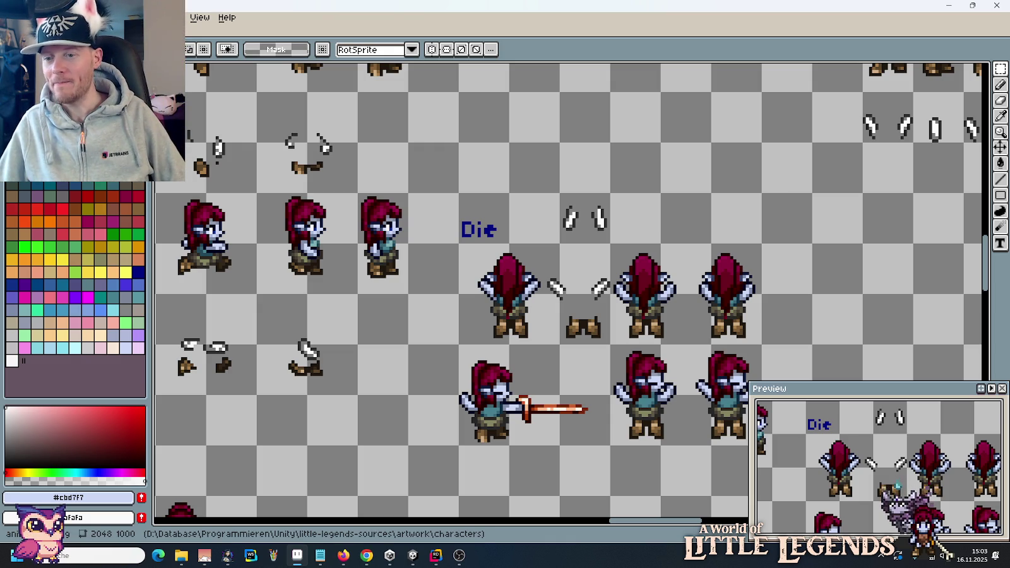
key("alt+Tab")
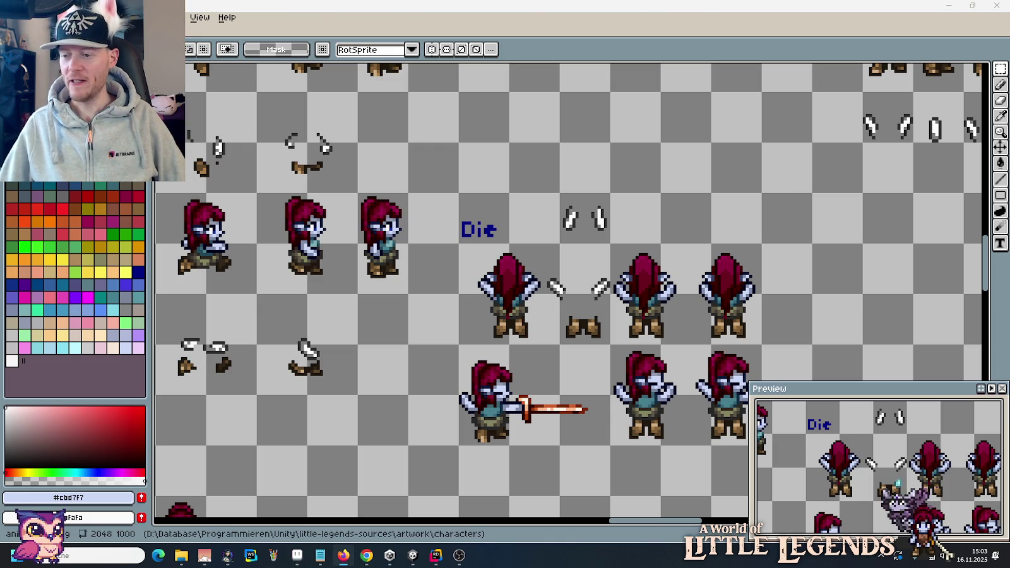
key("alt+Tab")
scroll(796, 314, "down", 1)
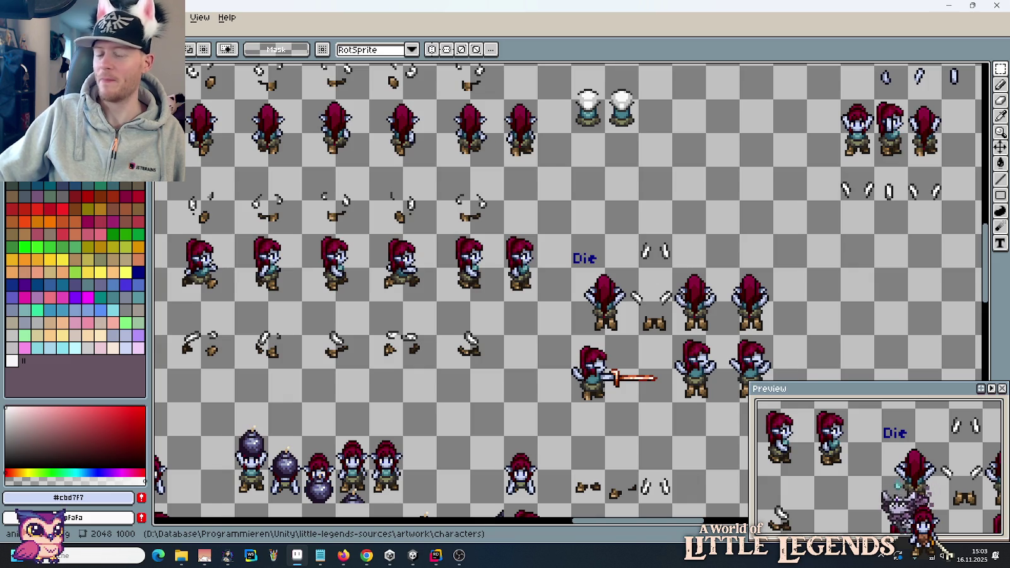
left_click_drag(783, 275, 671, 246)
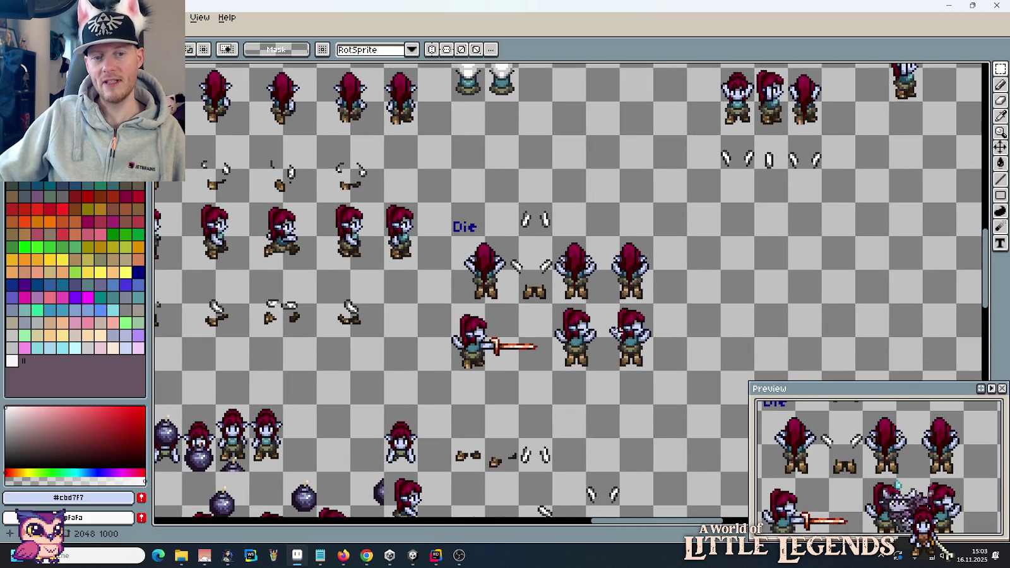
left_click_drag(595, 327, 576, 323)
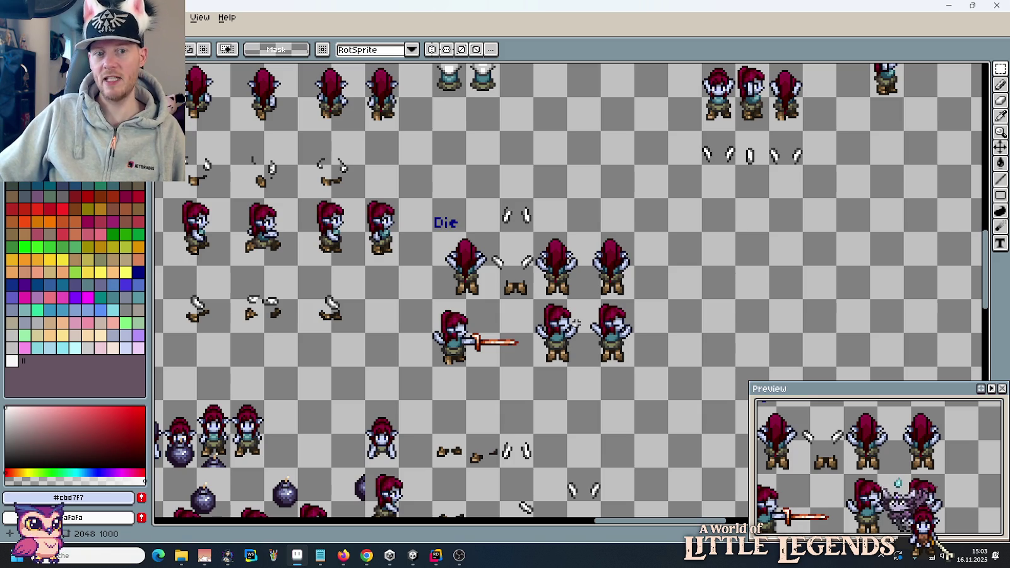
left_click_drag(536, 369, 429, 297)
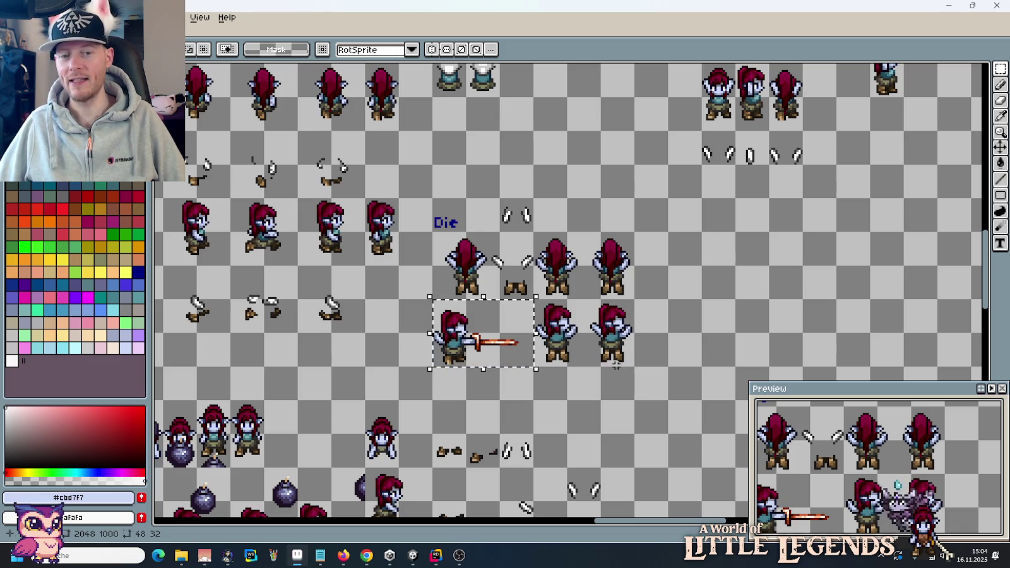
Step: Clear the selection and pan across the sheet to the Walk/Move and Slash rows
left_click(606, 357)
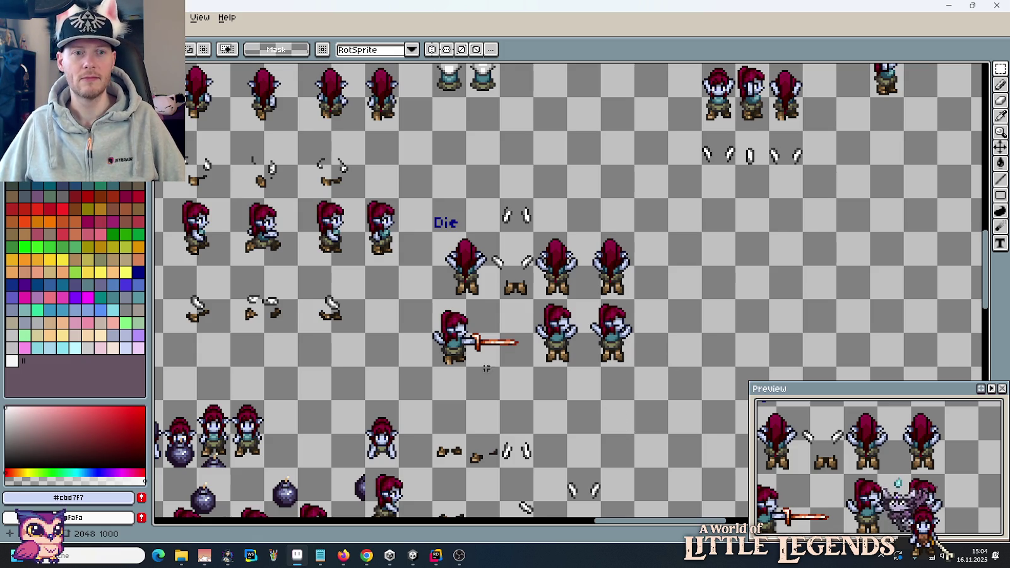
scroll(299, 296, "left", 5)
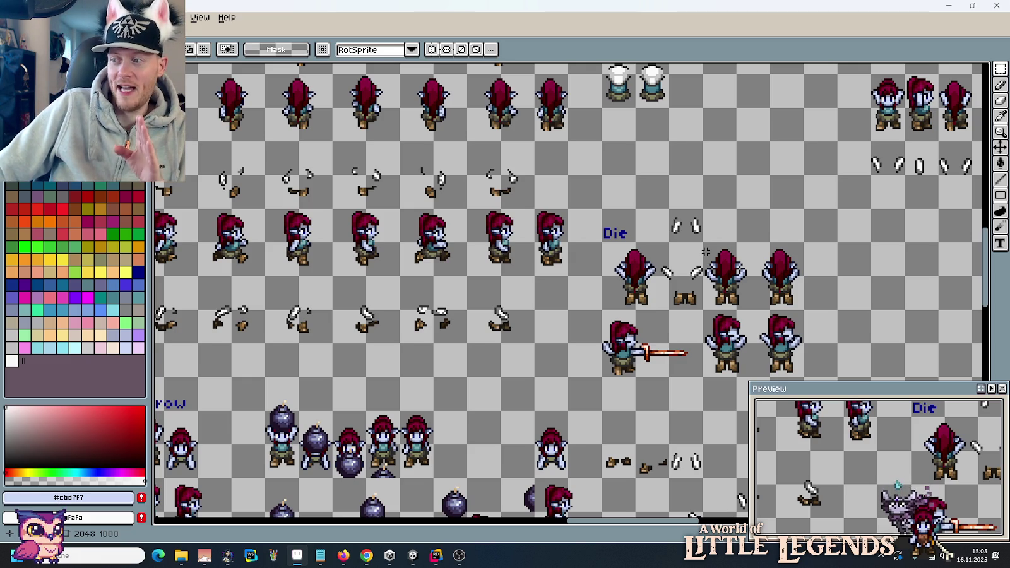
scroll(772, 263, "down", 2)
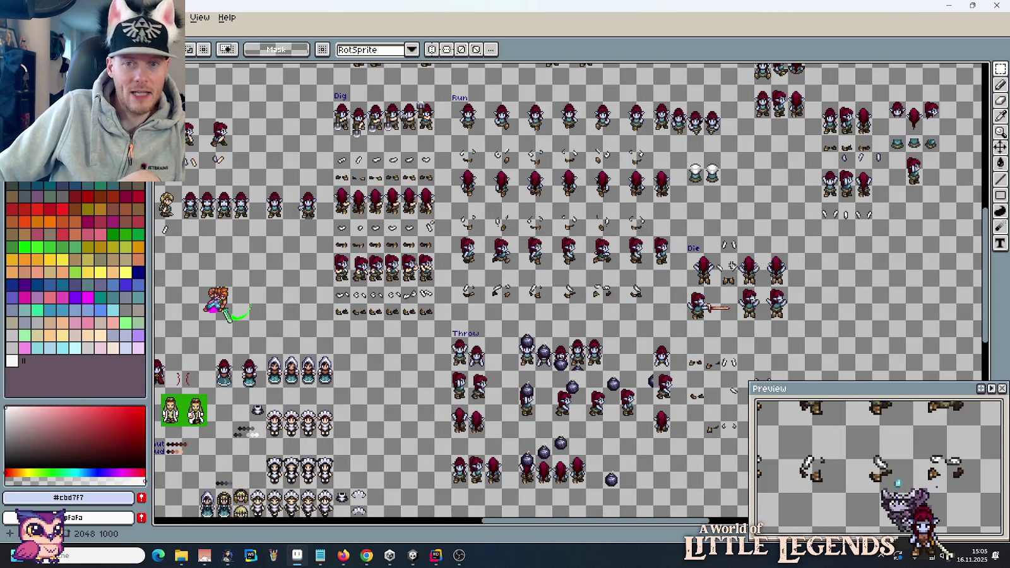
mouse_move(553, 235)
left_mouse_down()
mouse_move(609, 242)
mouse_move(684, 278)
left_mouse_up()
scroll(447, 193, "down", 2)
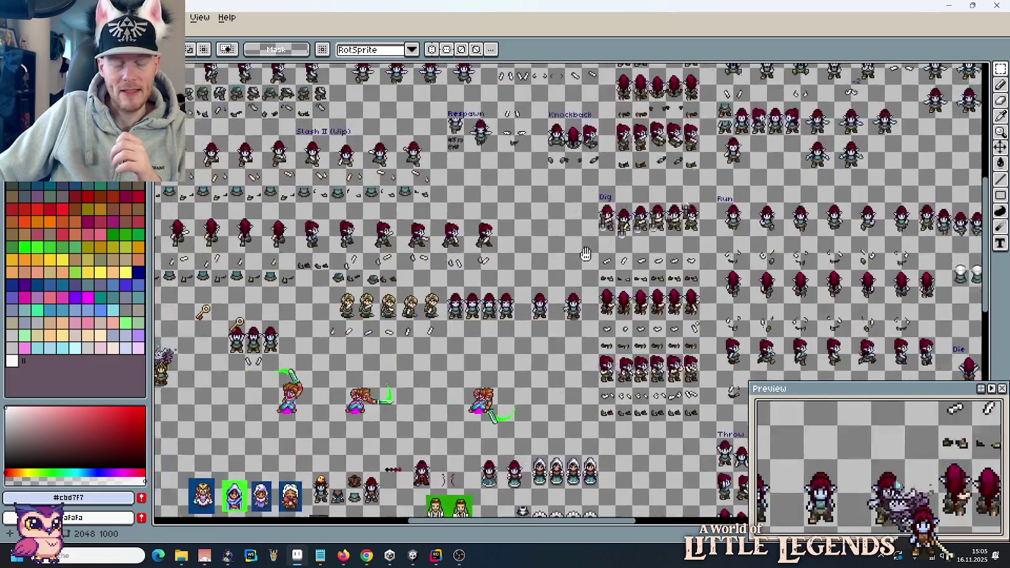
left_click_drag(447, 193, 745, 391)
scroll(745, 391, "up", 2)
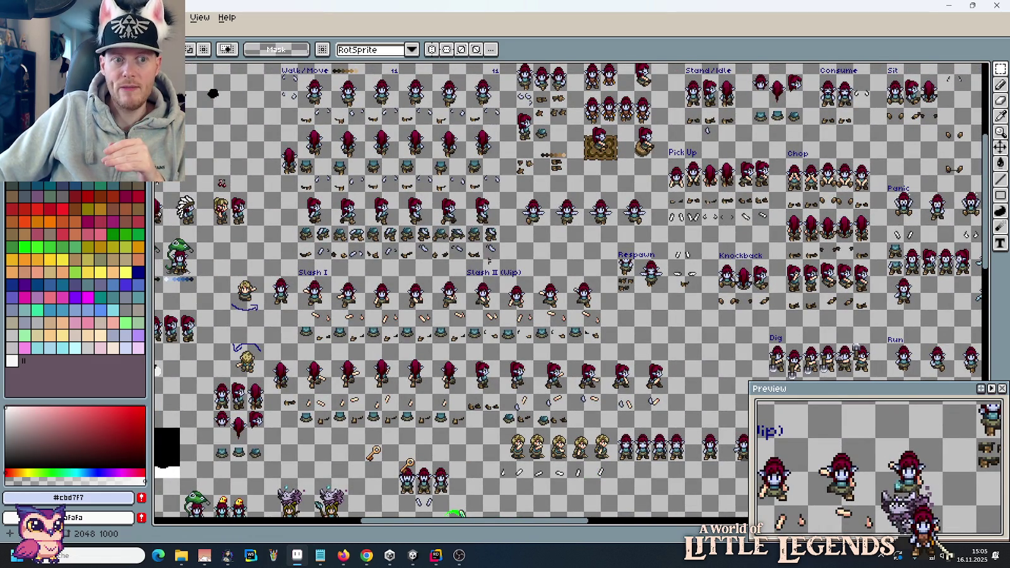
Step: Select a standing sprite in the Walk/Move row and zoom in on the Die rows
left_click_drag(282, 142, 300, 163)
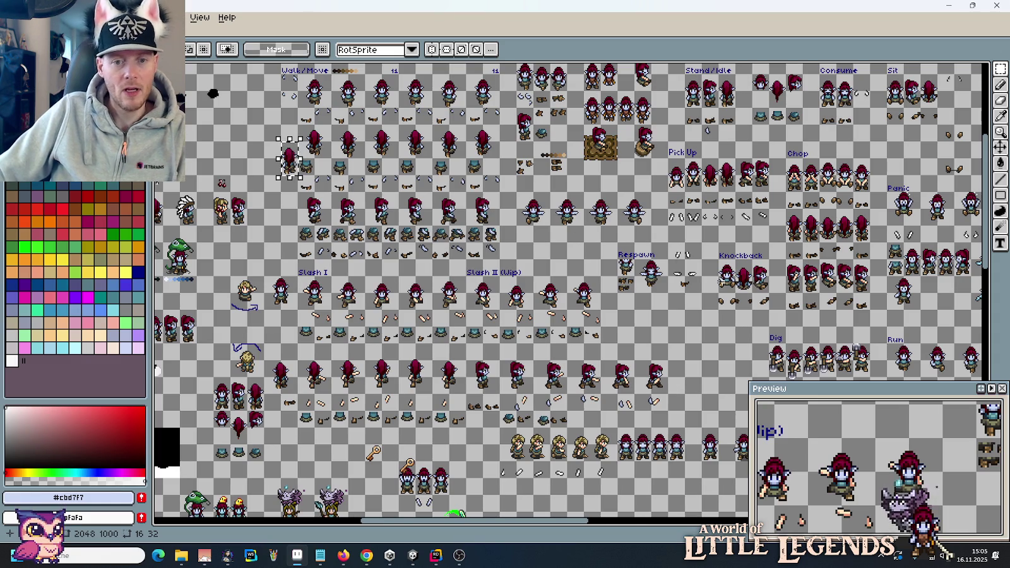
left_click_drag(631, 284, 132, 197)
left_click_drag(574, 309, 387, 247)
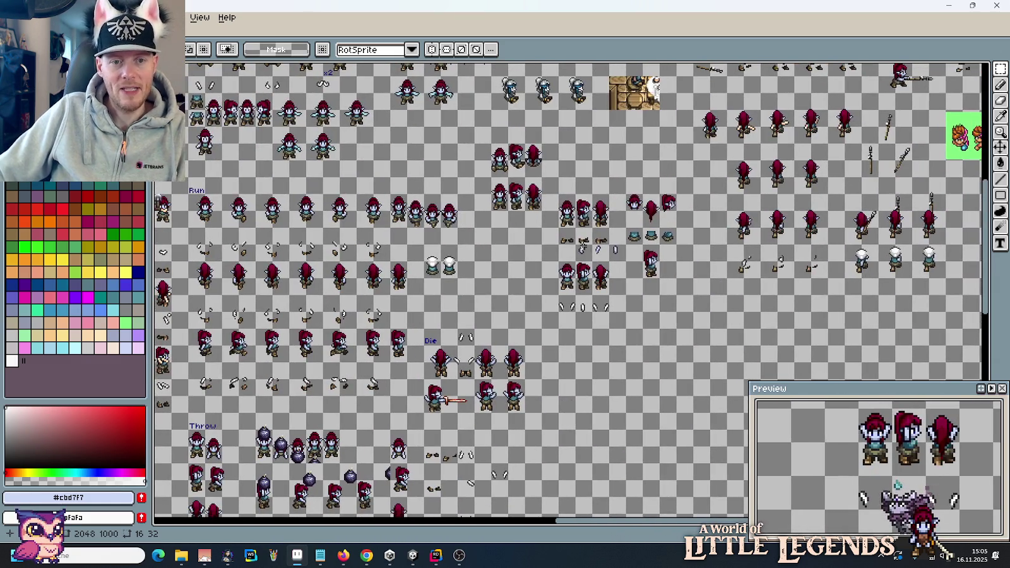
scroll(480, 354, "up", 1)
scroll(499, 284, "up", 1)
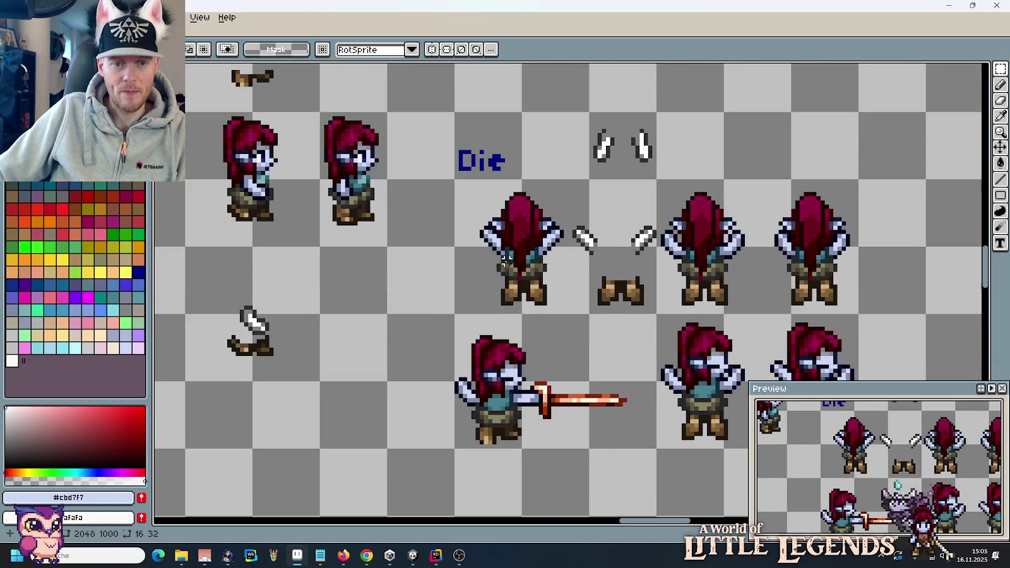
Step: Paste the standing character left of the first death frame, raised two pixels
key("ctrl+v")
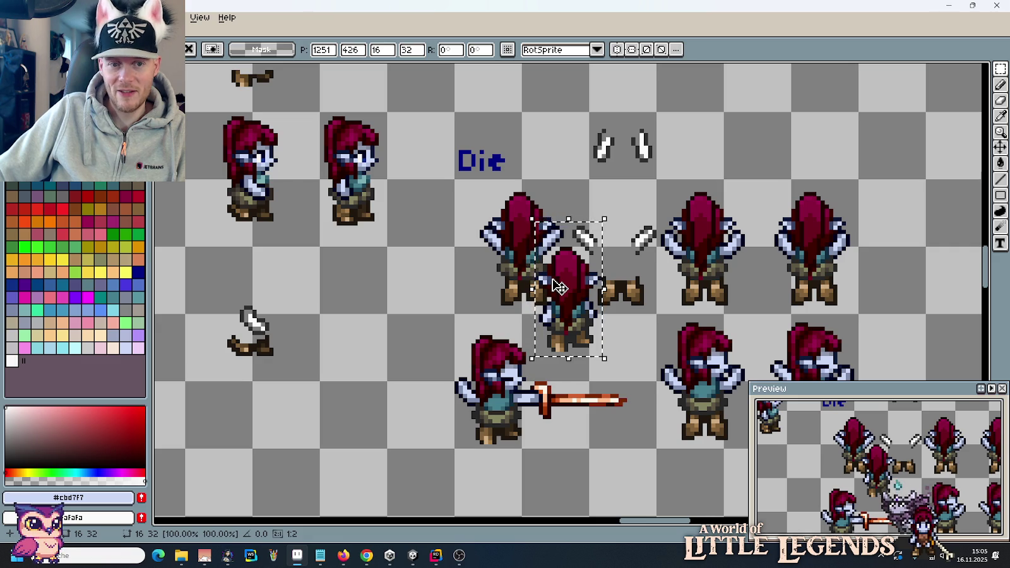
mouse_move(570, 284)
left_mouse_down()
mouse_move(441, 237)
mouse_move(427, 243)
left_mouse_up()
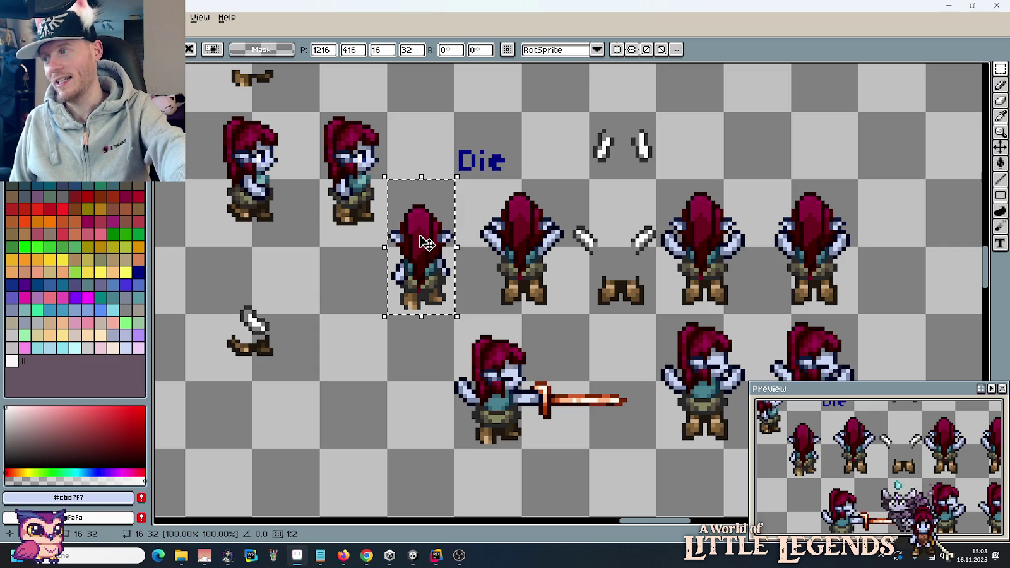
key("Up")
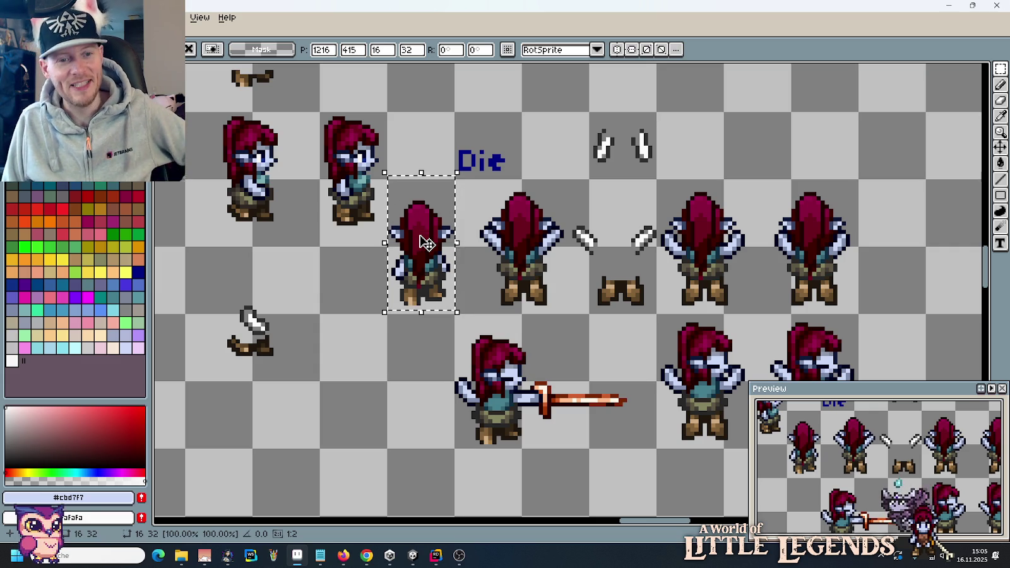
key("Up")
key("Up")
key("Up")
left_click(481, 185)
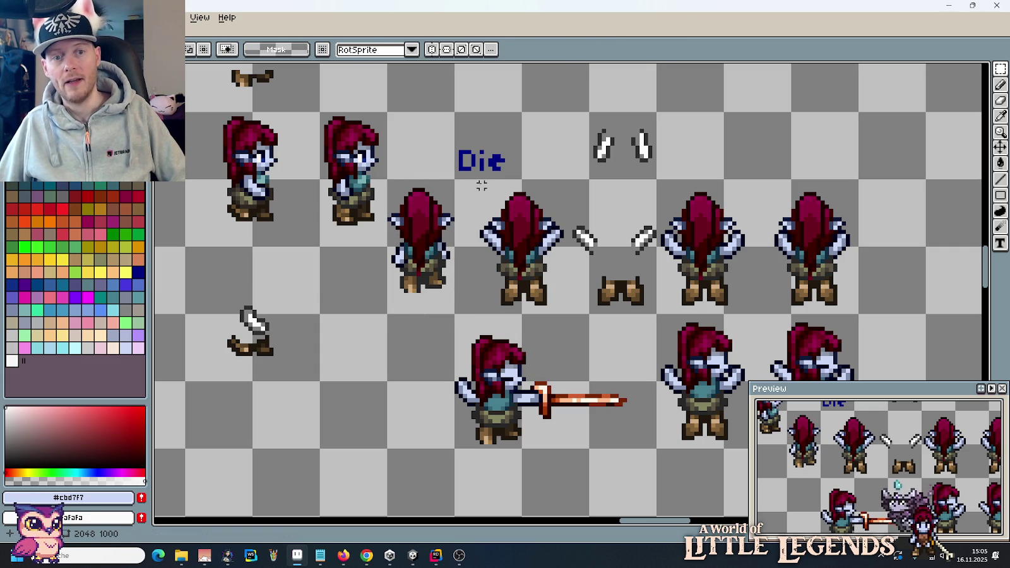
Step: Raise the first death frame one pixel, then select the Die label cell and frame below
left_click_drag(477, 185, 567, 317)
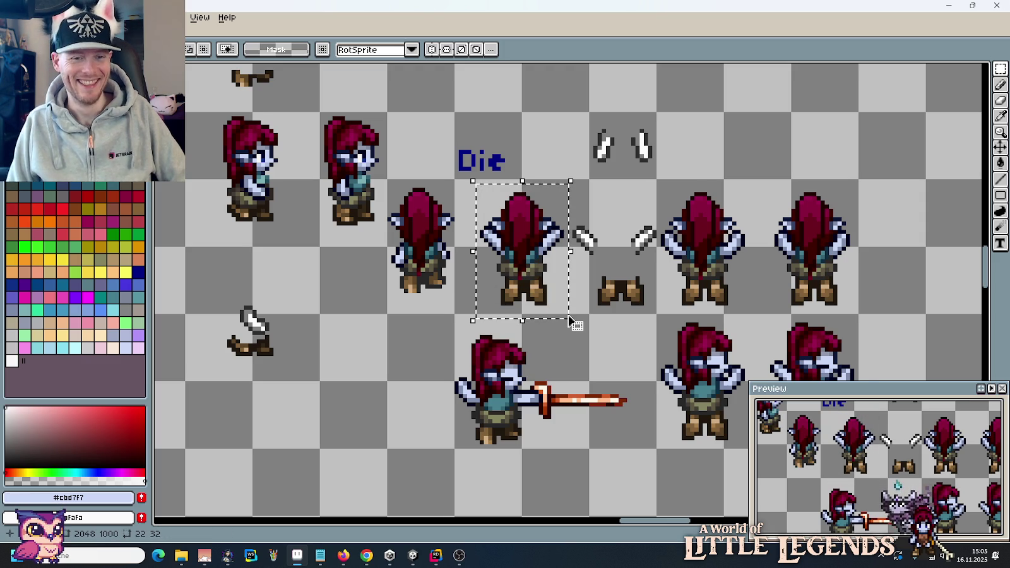
key("Up")
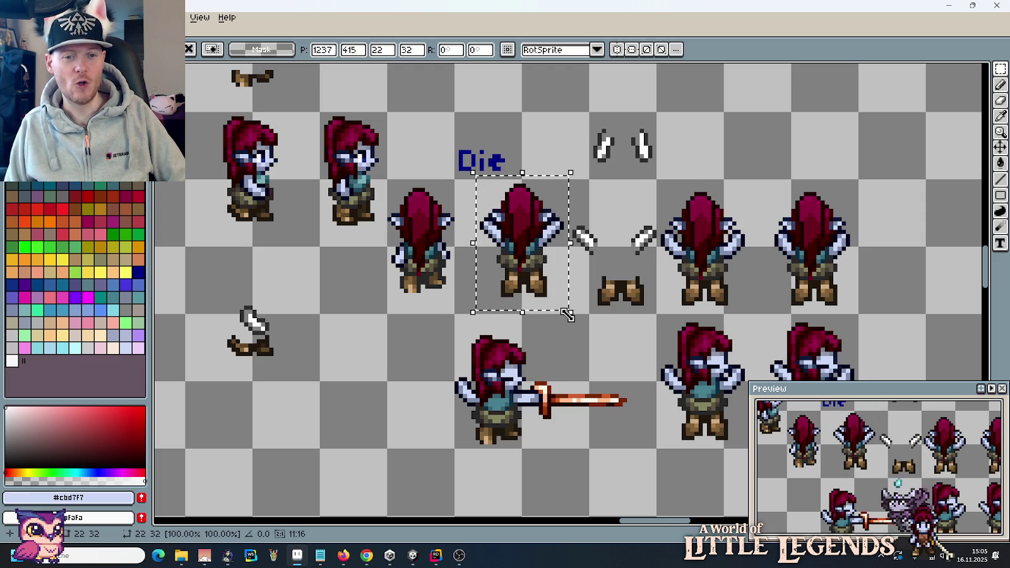
left_click(431, 293)
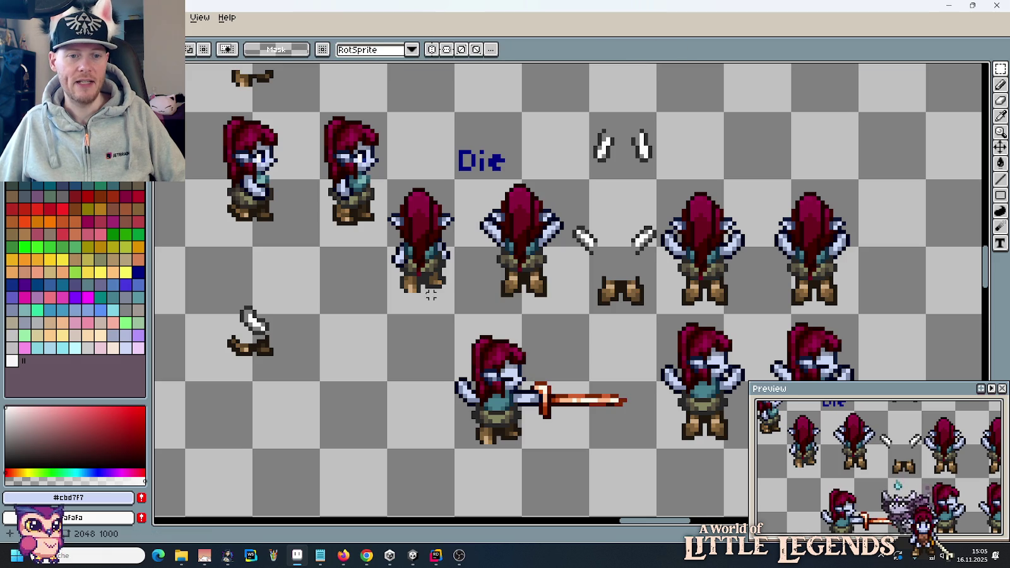
left_click_drag(402, 294, 536, 315)
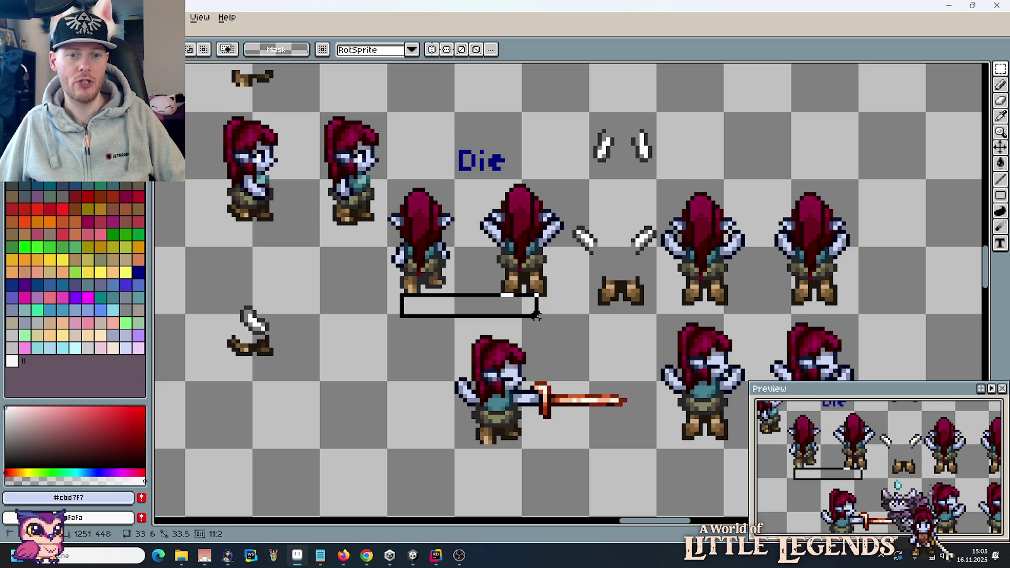
left_click_drag(413, 185, 558, 187)
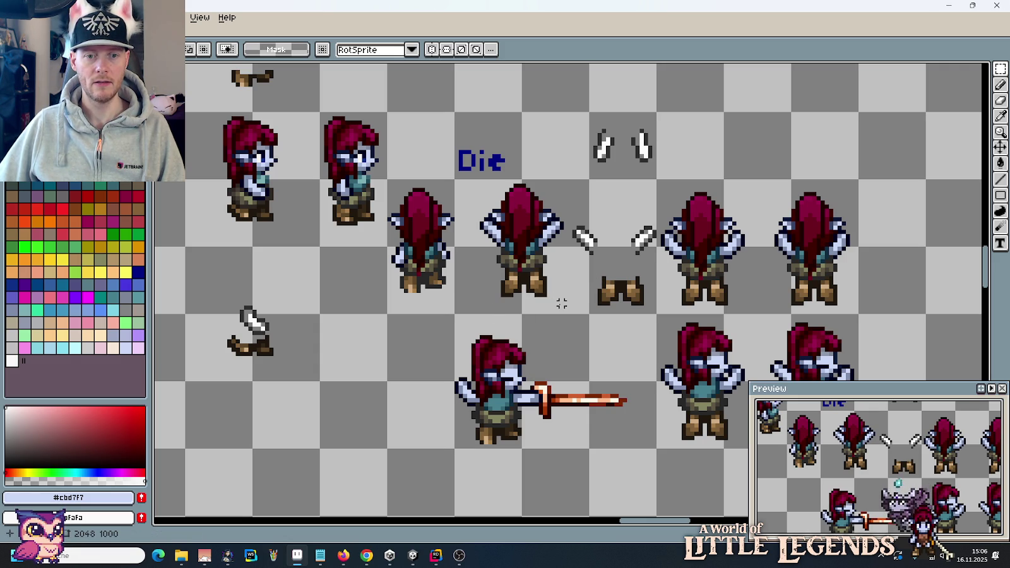
left_click_drag(561, 304, 456, 113)
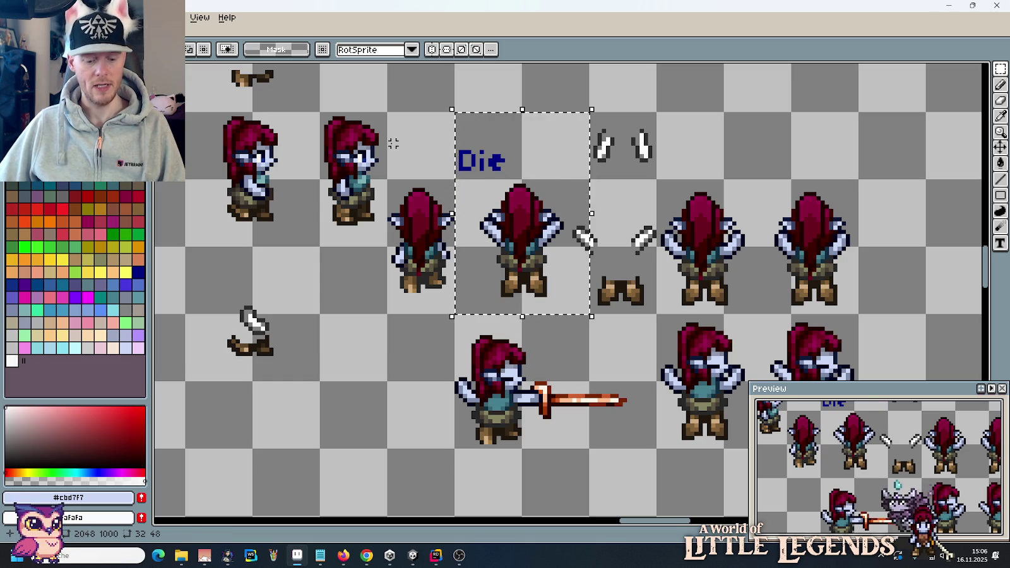
Step: Create a new 32x48 sprite and paste the copied Die cell into it
key("ctrl+n")
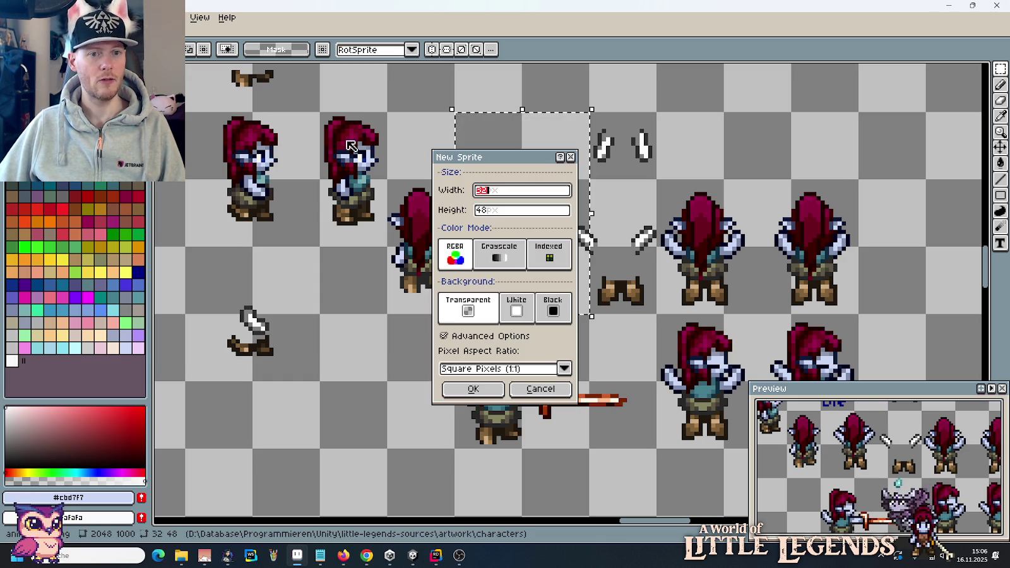
left_click(473, 389)
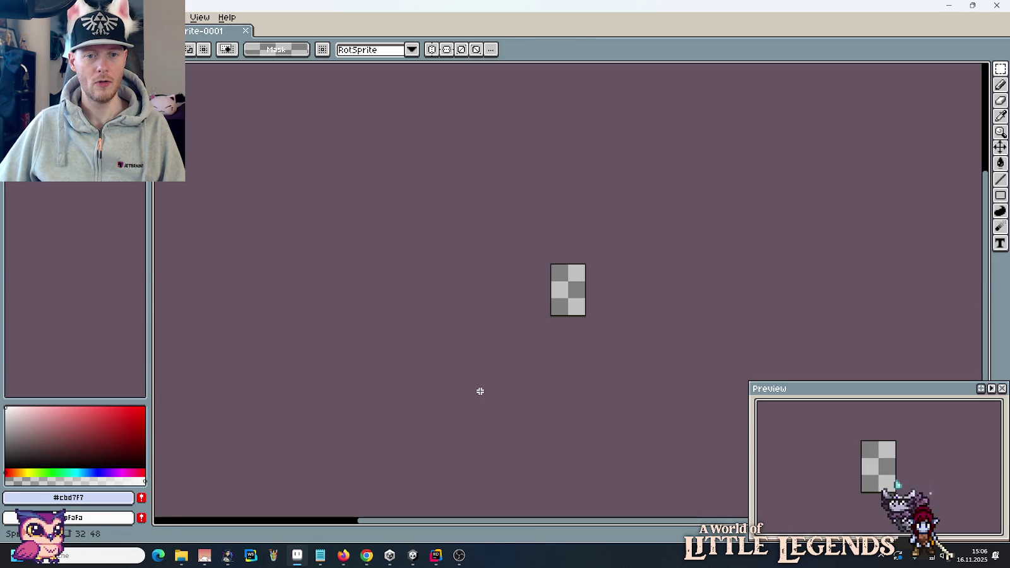
scroll(663, 328, "up", 1)
scroll(643, 309, "up", 1)
left_click(659, 305)
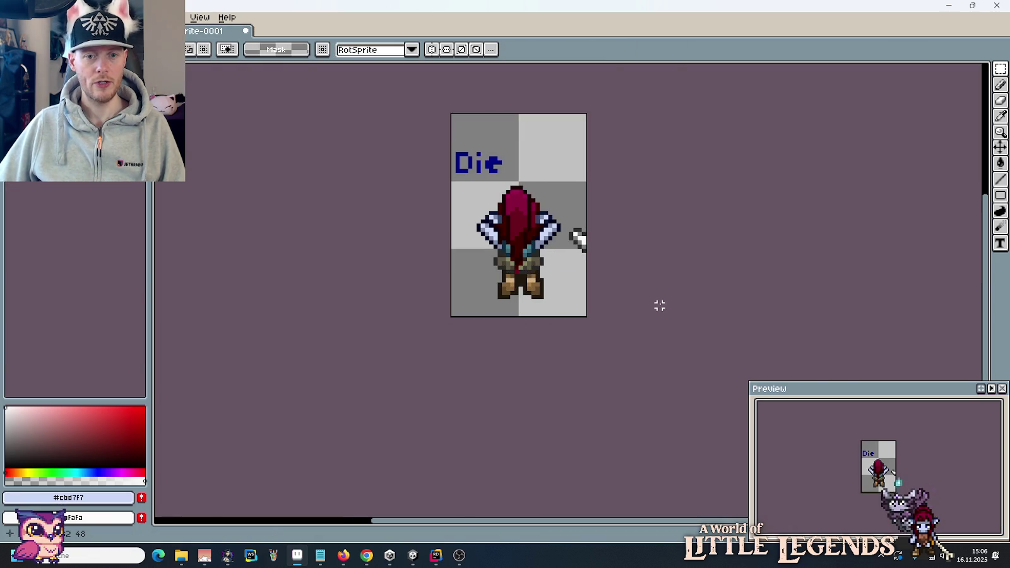
Step: Return to the sprite sheet and select the fallen legs piece
key("ctrl+Tab")
left_click_drag(590, 265, 640, 309)
left_click(686, 309)
left_click_drag(582, 270, 644, 315)
Step: Duplicate the fallen legs piece beside the sheet and fill its background yellow
key("ctrl+c")
key("ctrl+v")
left_click_drag(949, 290, 974, 301)
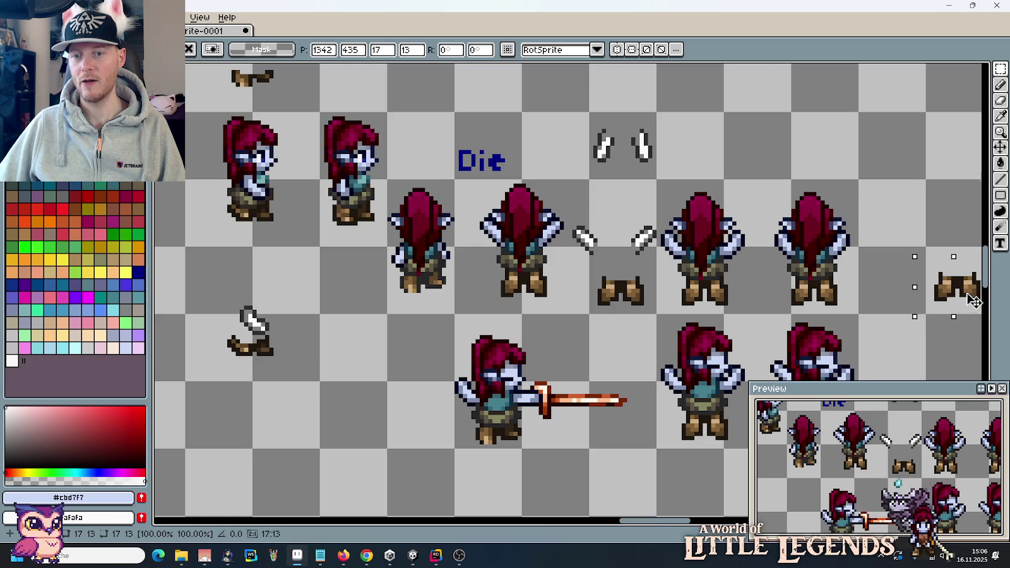
left_click_drag(902, 209, 670, 196)
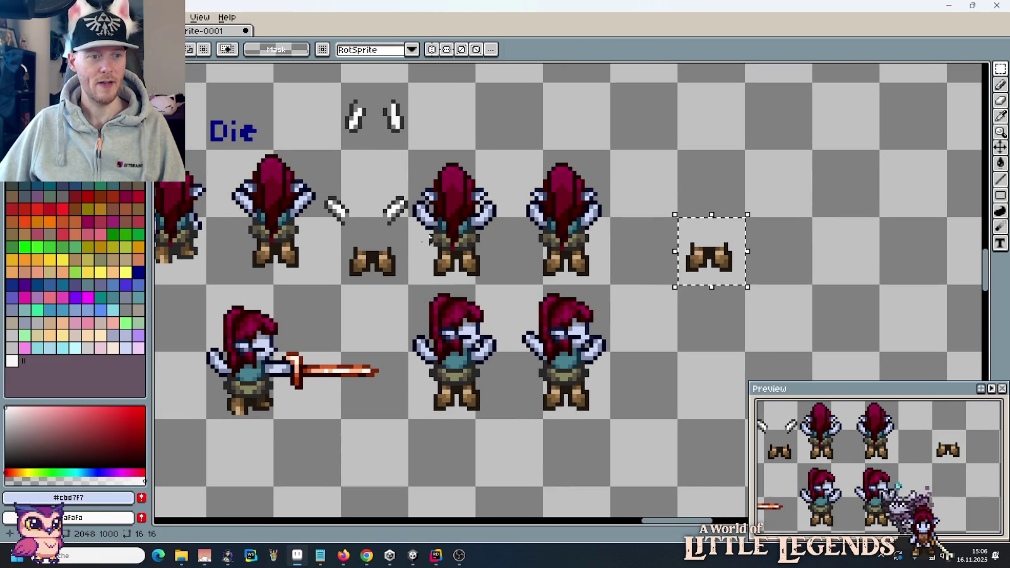
left_click(100, 272)
key("g")
left_click(729, 226)
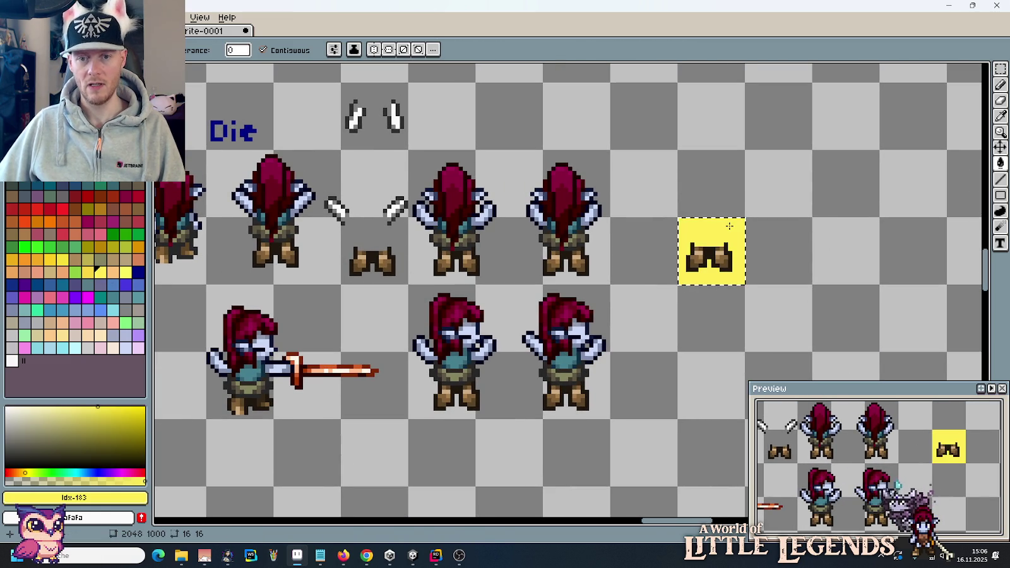
Step: Copy the yellow legs block into Sprite-0001, shifted 3 pixels left
key("m")
key("ctrl+c")
key("ctrl+Tab")
key("ctrl+v")
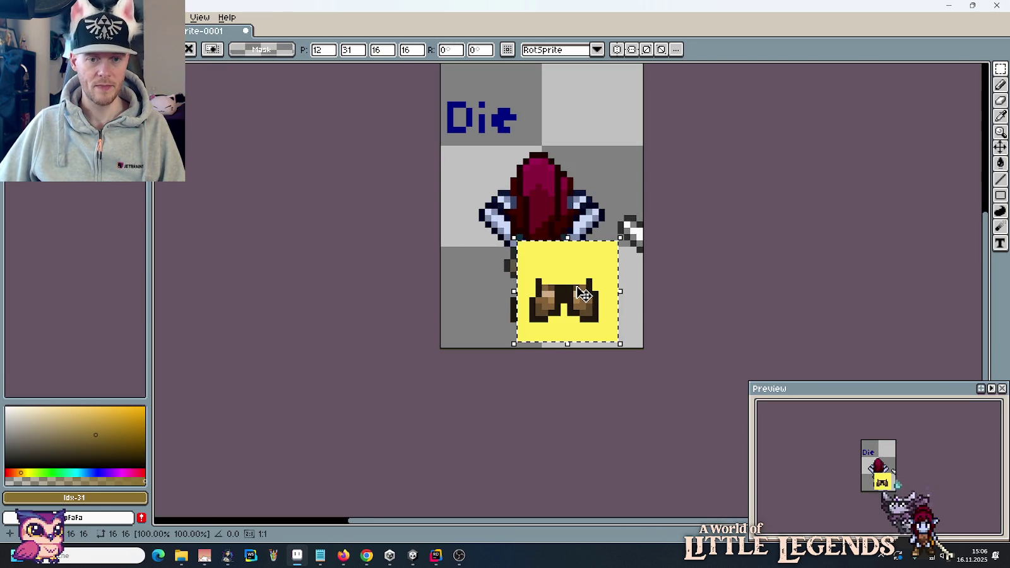
left_click_drag(582, 294, 563, 294)
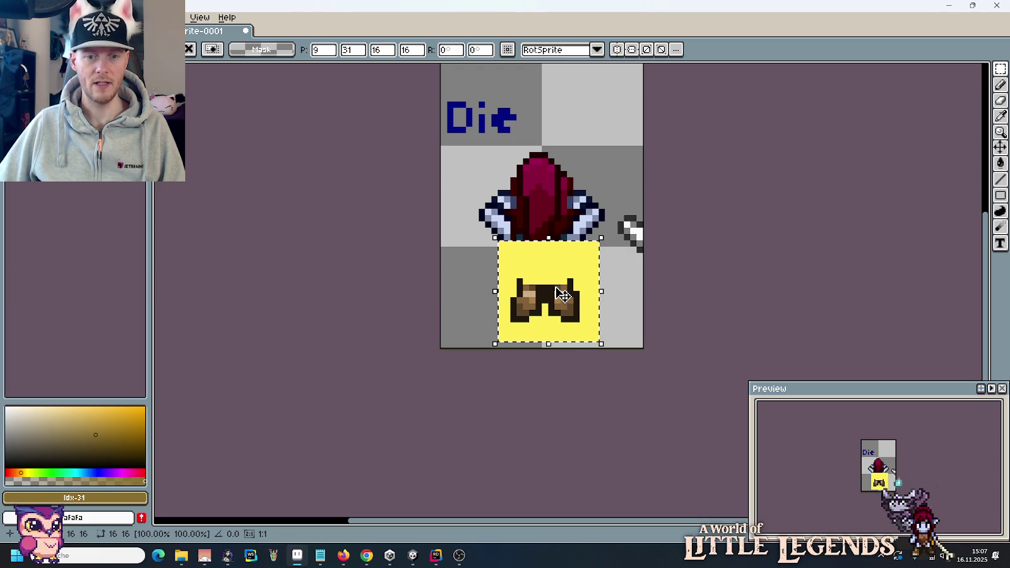
left_click(671, 294)
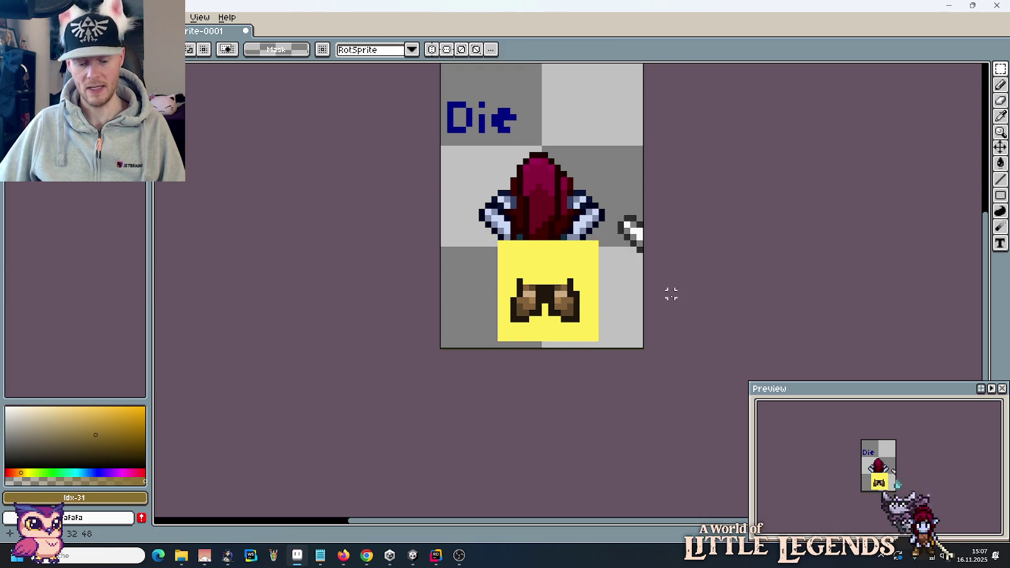
Step: Clear the Die label and standing body, then make the background transparent
left_click_drag(628, 230, 601, 257)
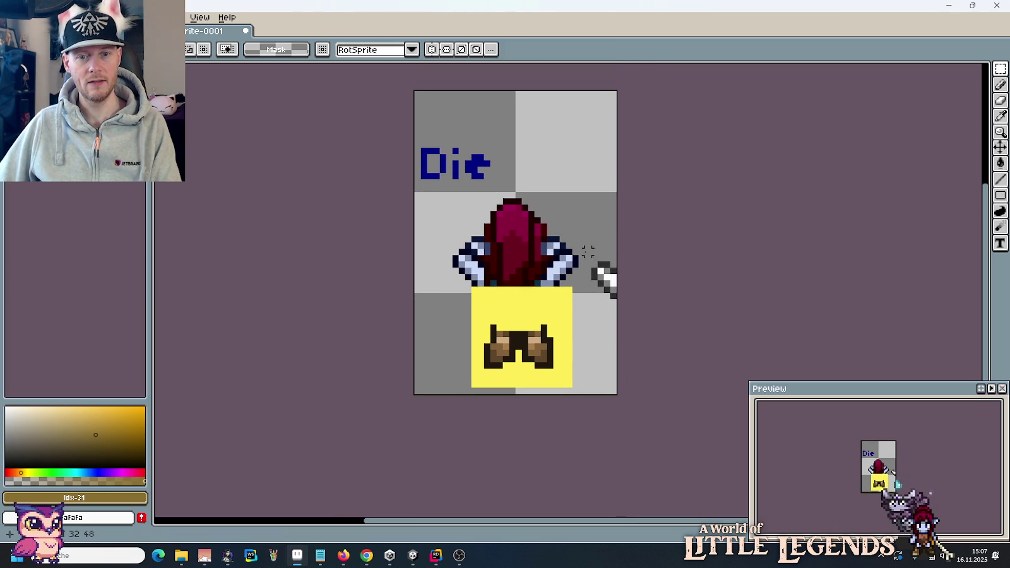
key("ctrl+z")
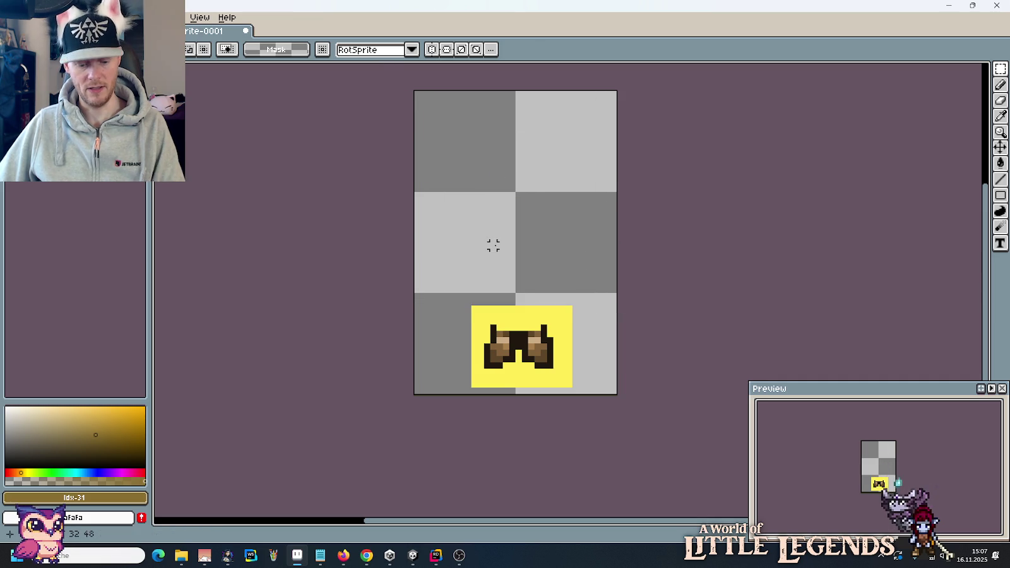
key("g")
left_click(524, 320)
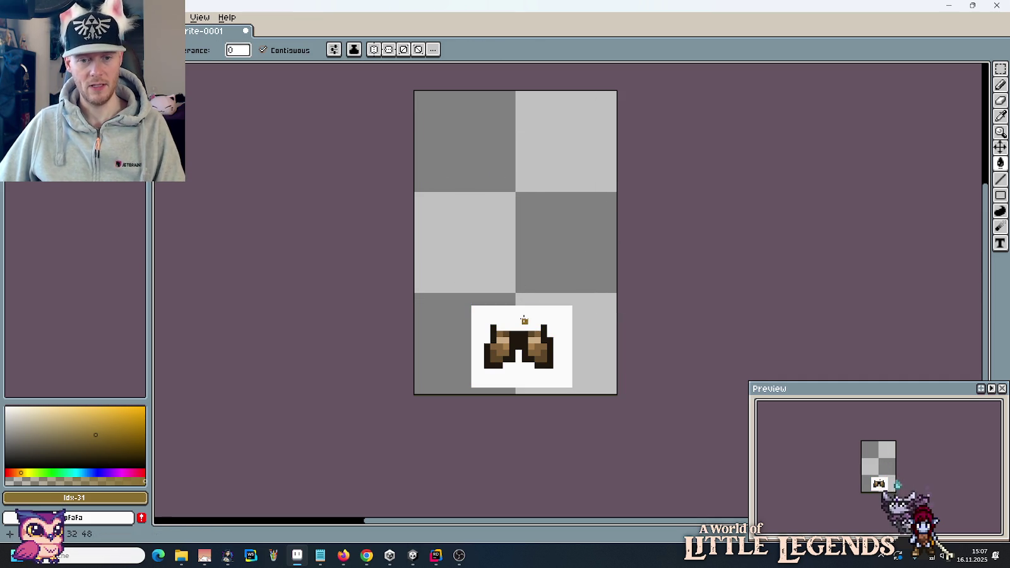
key("i")
left_click(522, 273)
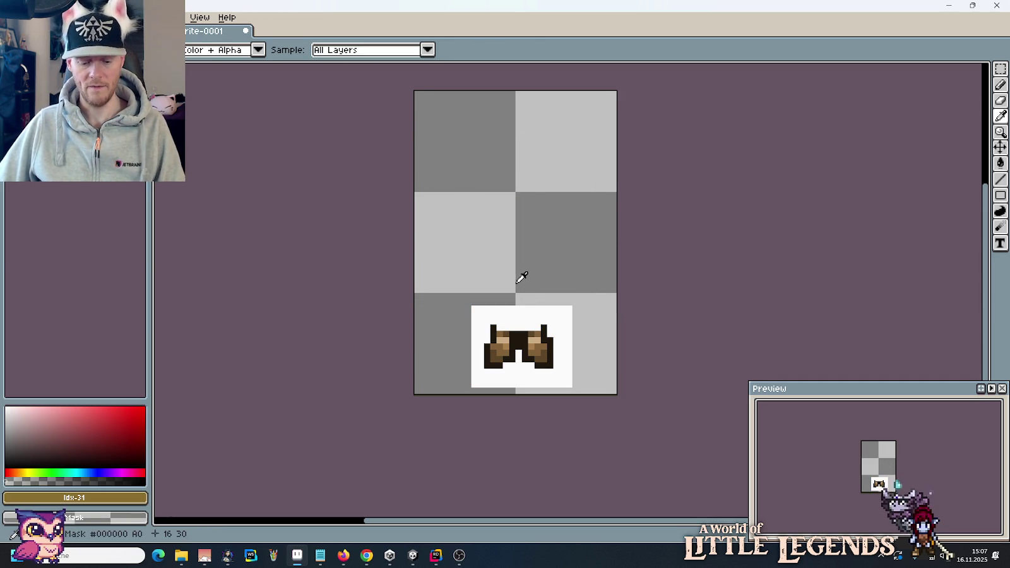
key("g")
left_click(513, 316)
Step: Start saving the new sprite from the little-legends-sources folder
key("m")
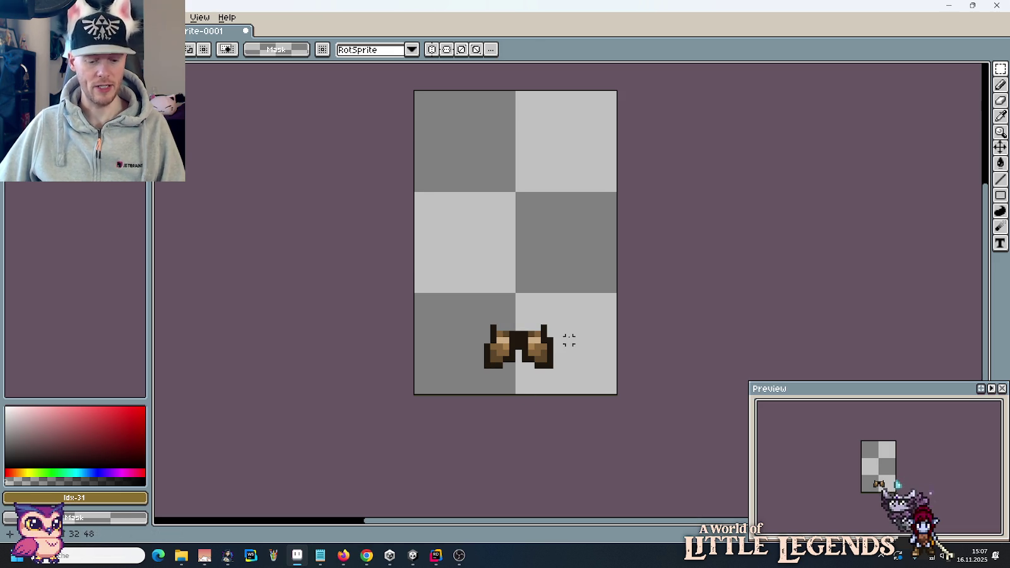
key("ctrl+s")
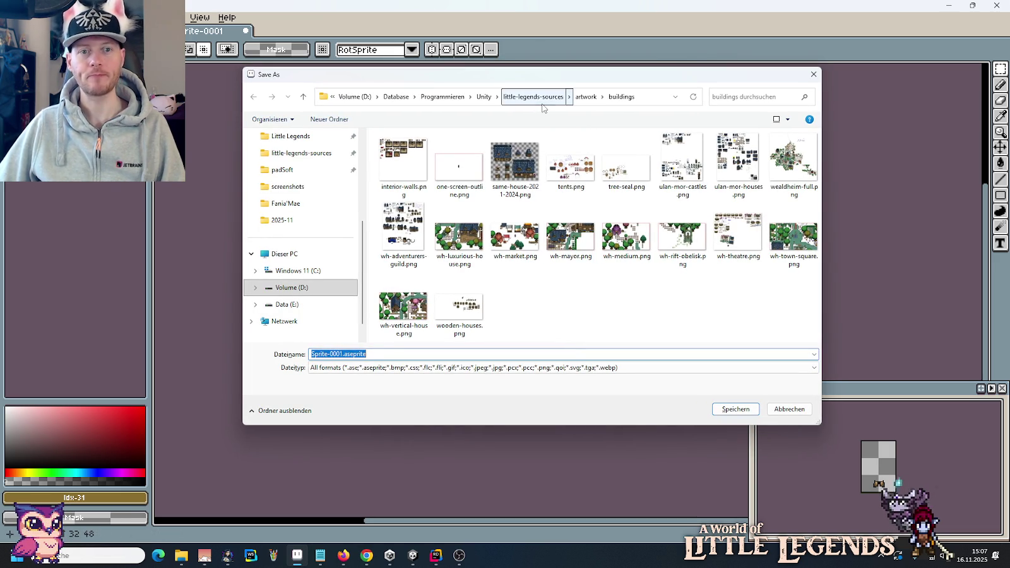
left_click(542, 101)
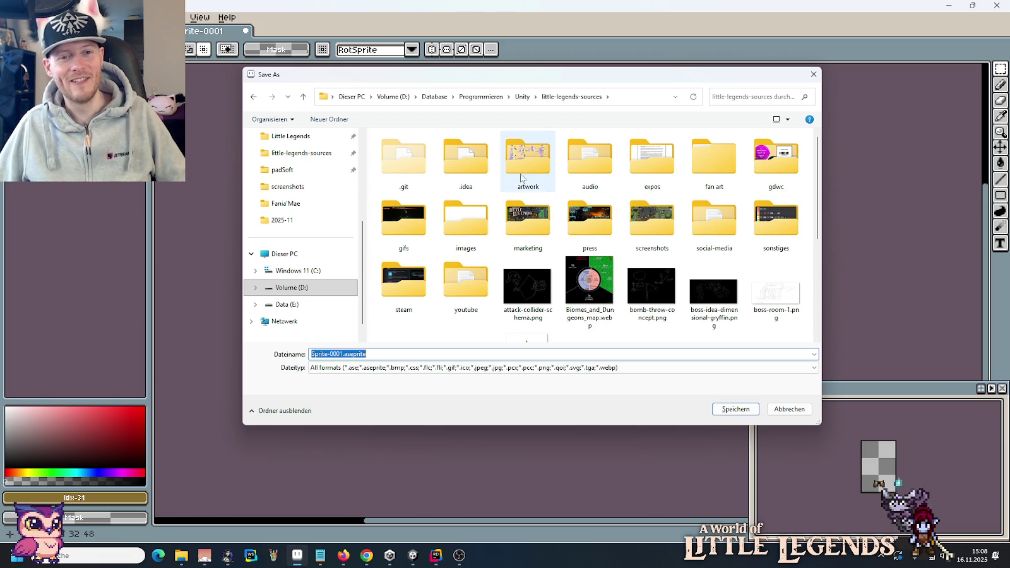
mouse_move(528, 164)
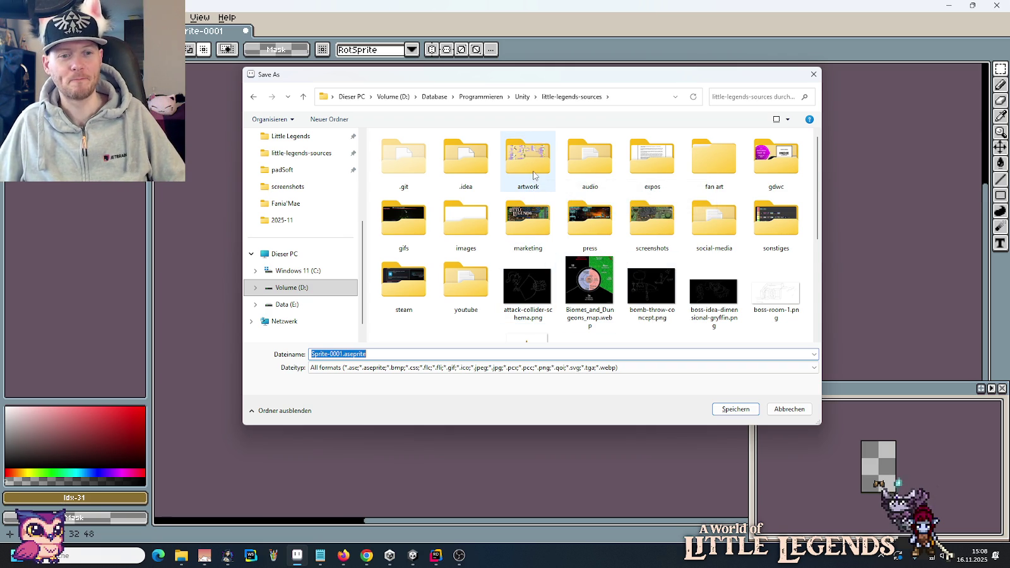
Step: Select the artwork folder inside little-legends-sources in the Save As dialog
left_click(533, 175)
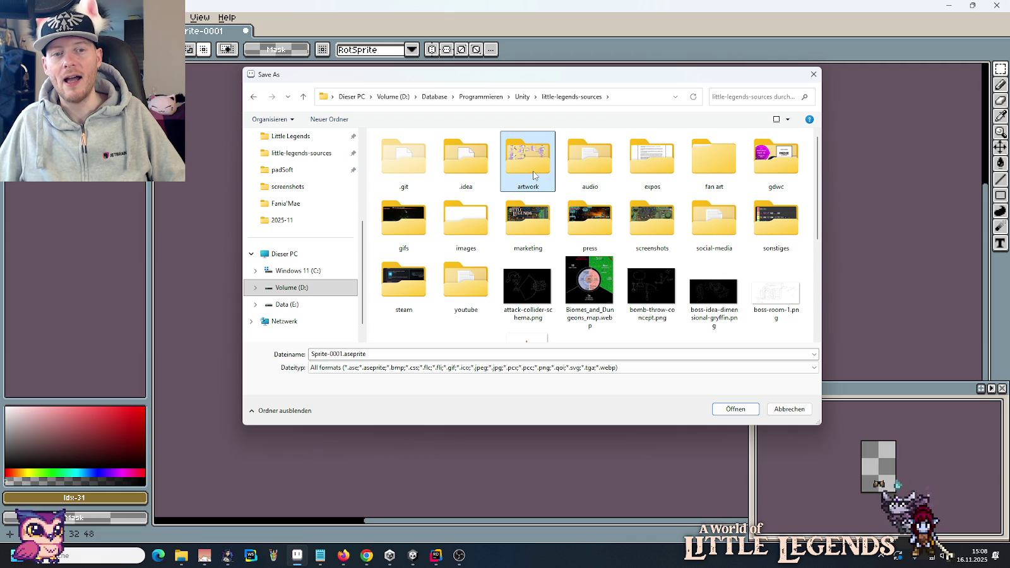
Step: Navigate Save As to images > actors > animation-creator, and open the Little Legends project folder in File Explorer
double_click(466, 218)
double_click(399, 170)
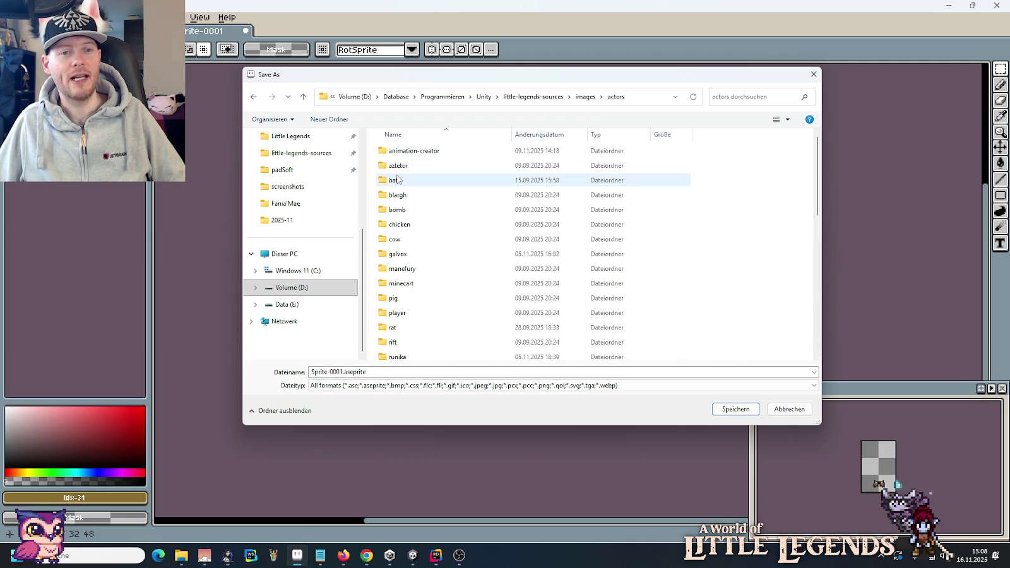
double_click(399, 152)
left_click(399, 156)
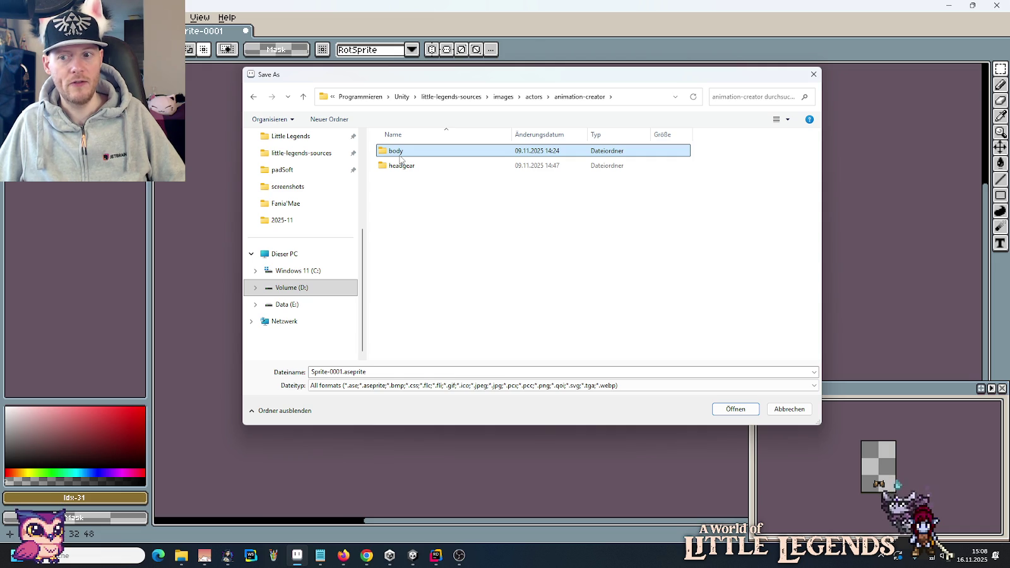
right_click(181, 556)
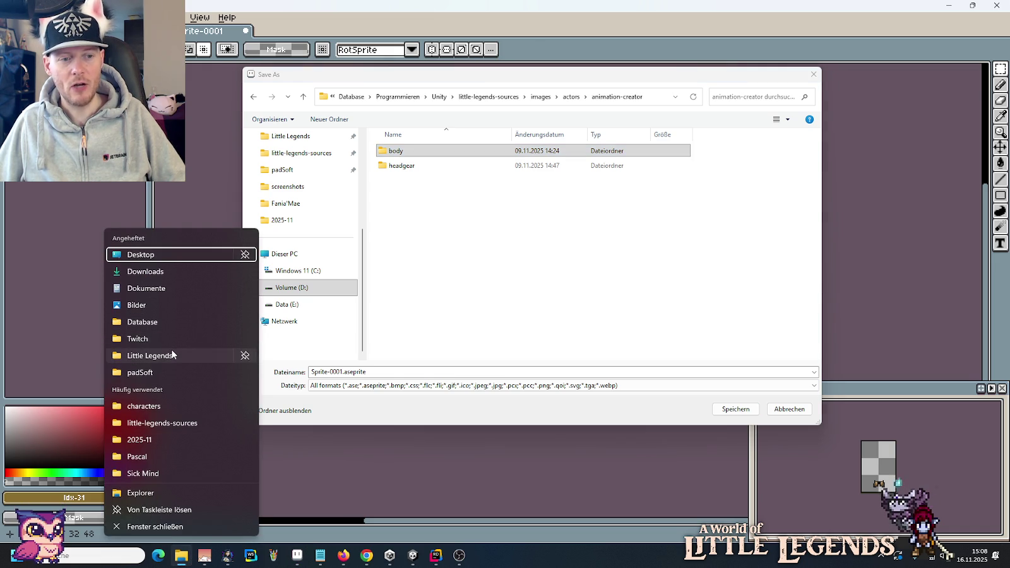
left_click(150, 356)
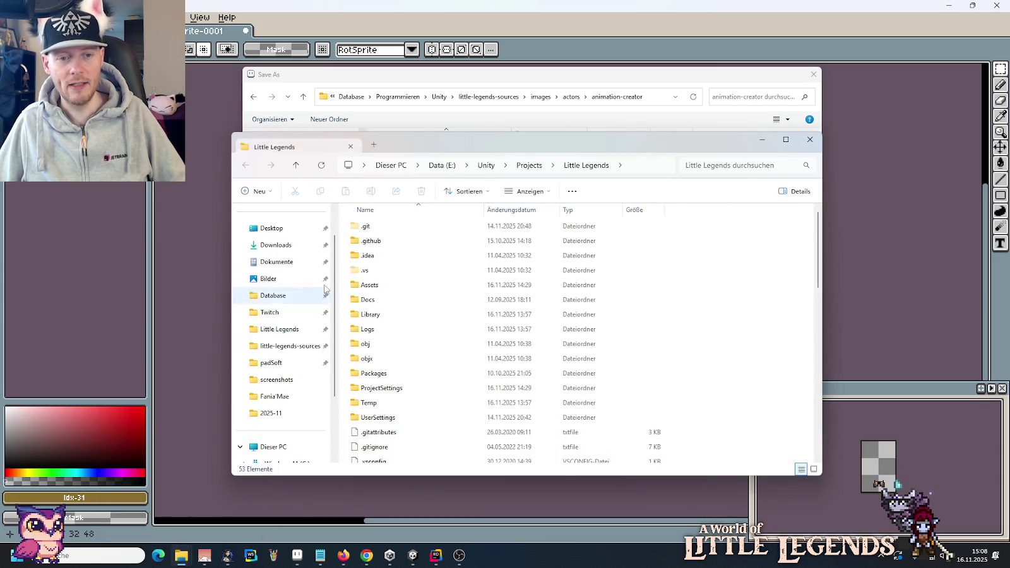
Step: Browse Explorer to Assets/Resources/Actors/AnimationCreator/Sprites, then return to the Save As dialog
double_click(370, 284)
double_click(374, 314)
double_click(381, 238)
double_click(484, 239)
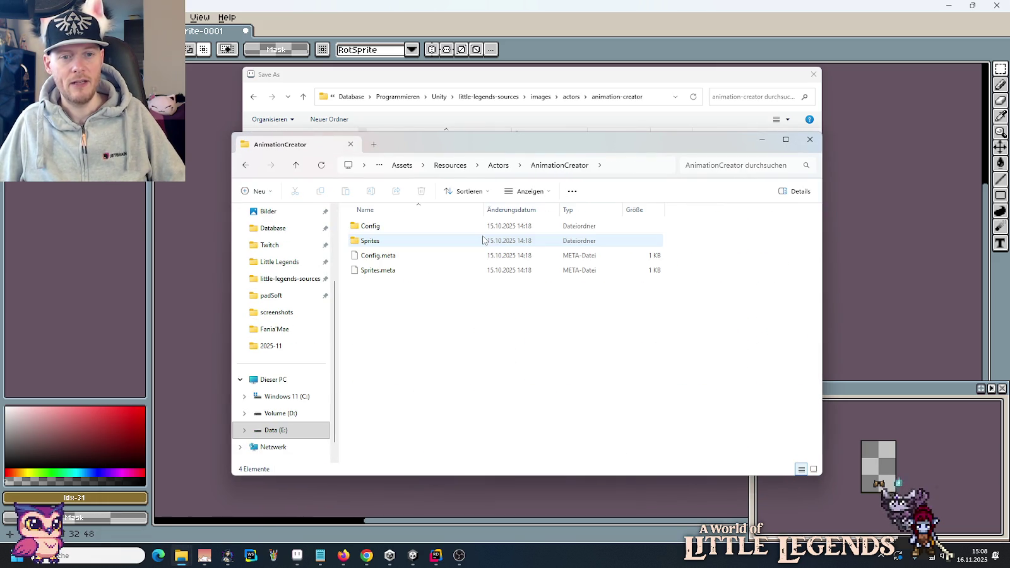
double_click(397, 240)
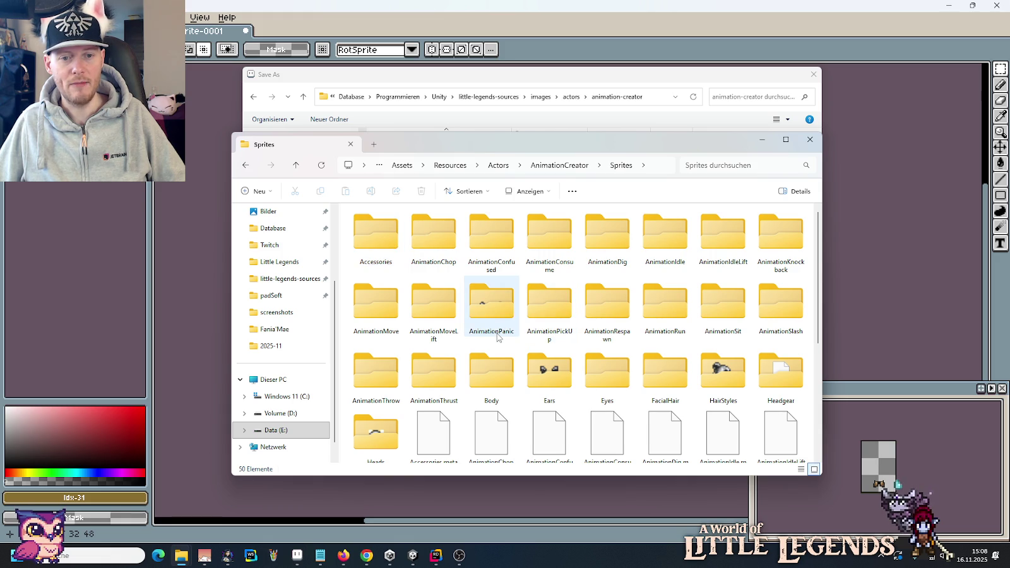
mouse_move(491, 310)
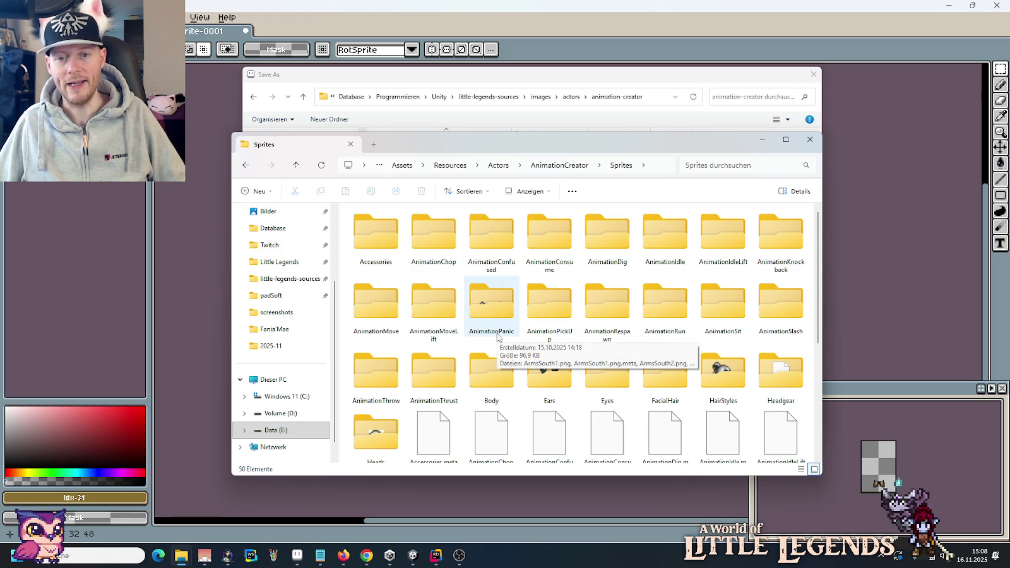
left_click(549, 79)
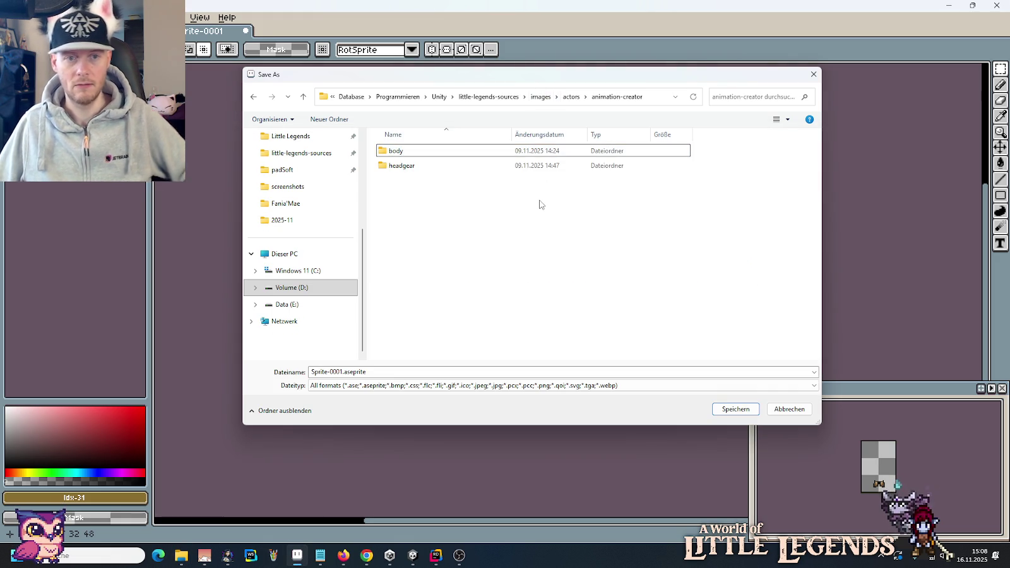
Step: Create a new animation-die folder inside animation-creator and enter it
right_click(539, 204)
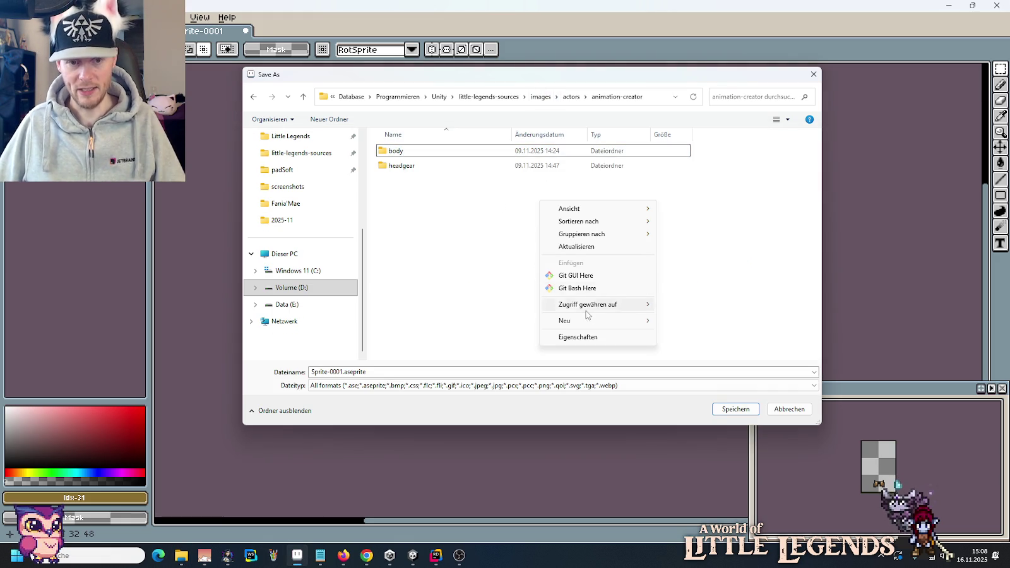
mouse_move(564, 321)
left_click(668, 321)
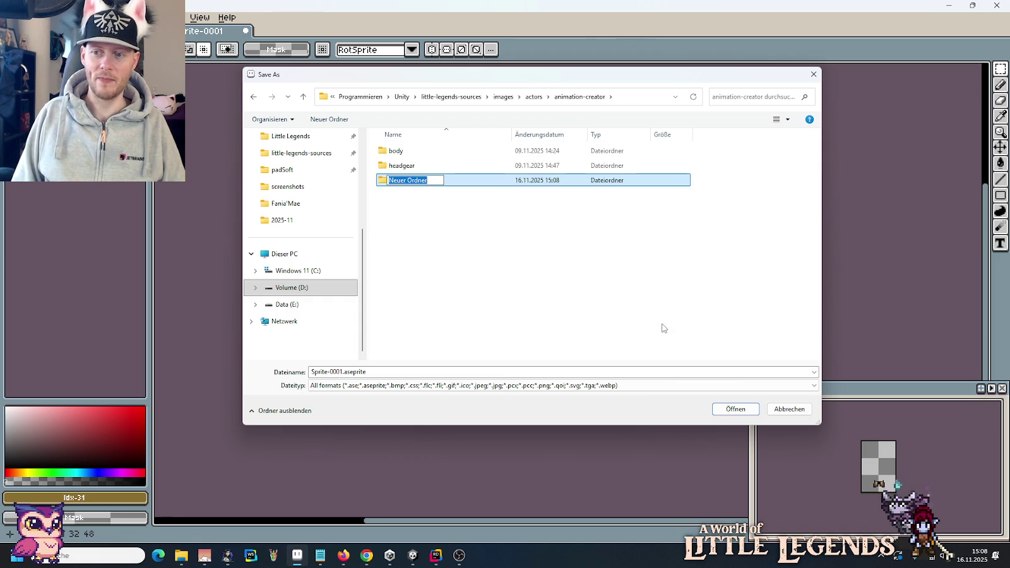
type("animation-die")
key("Return")
key("Return")
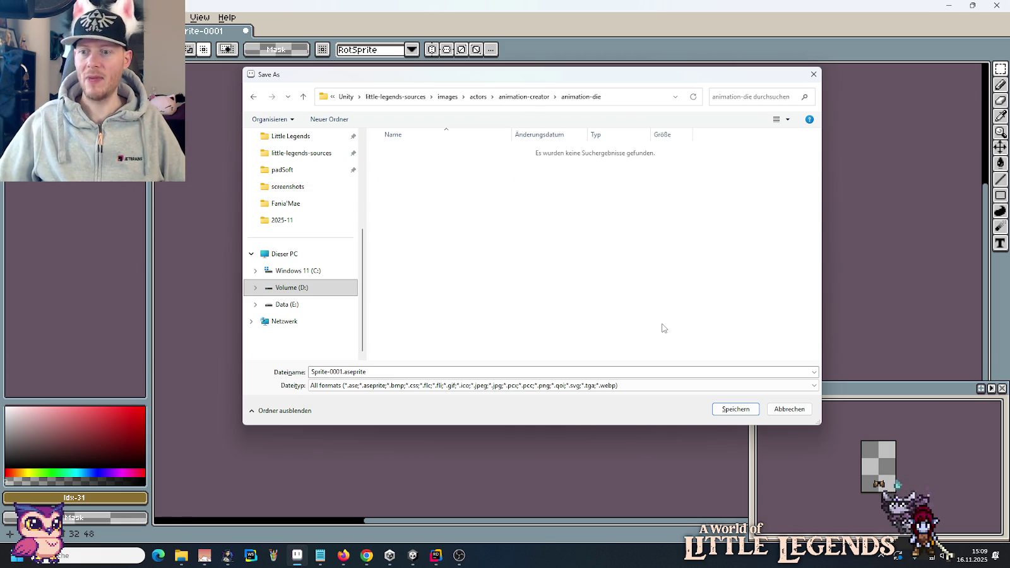
Step: Change the export file name to DieShoes.png
left_click(599, 374)
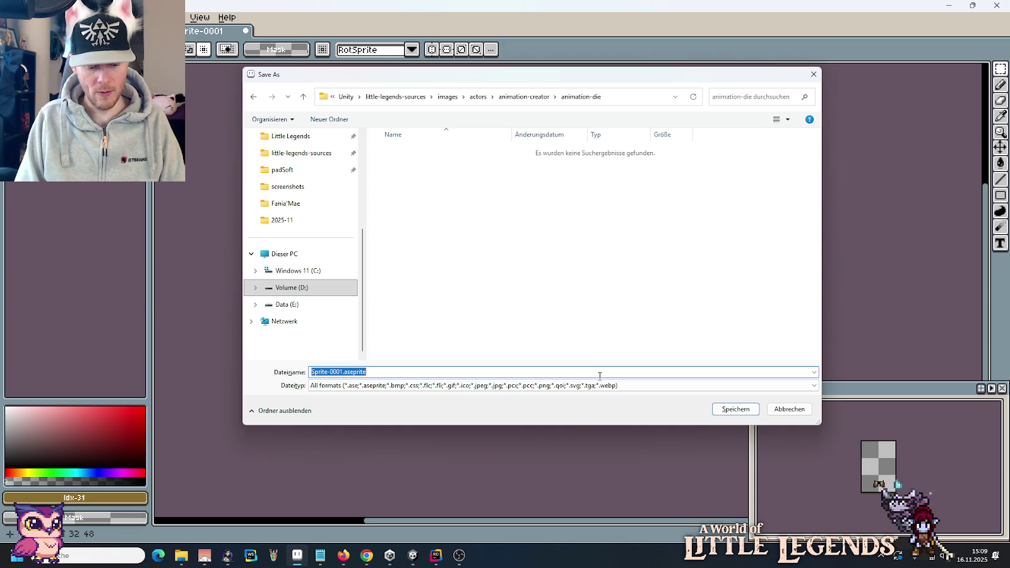
type("DieShoes.png")
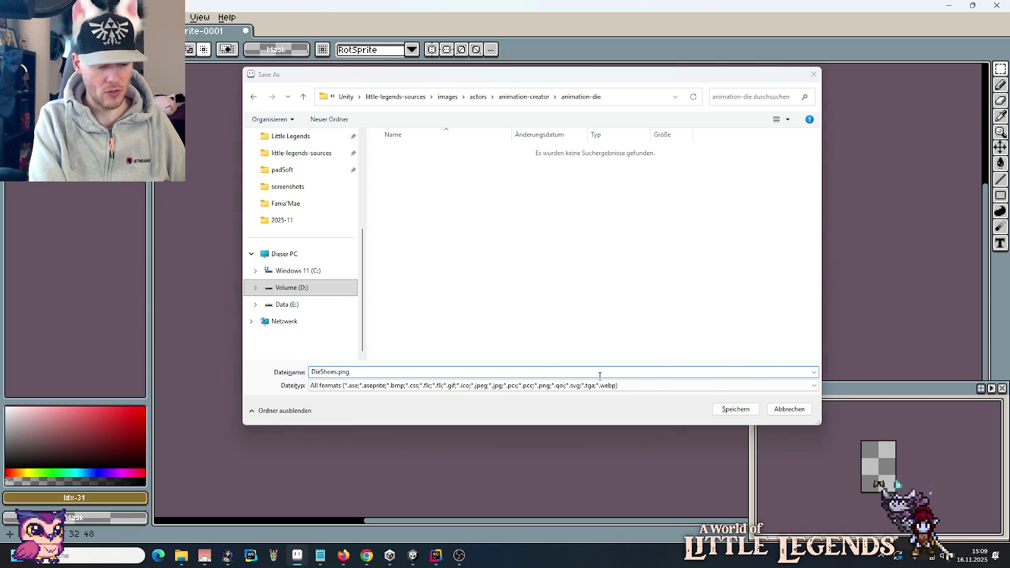
key("alt+Tab")
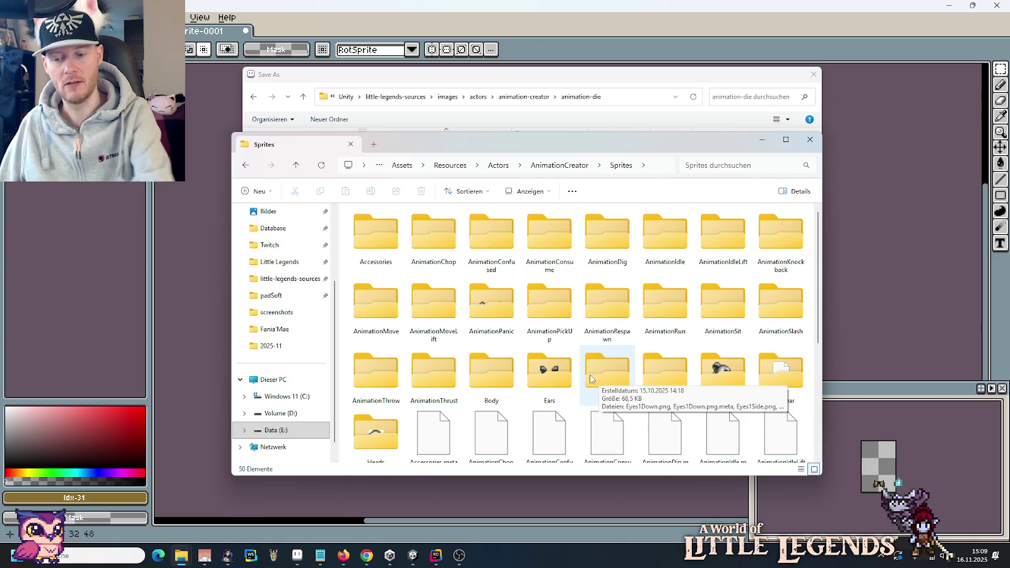
Step: Check the Shoes and Arms file names in AnimationPickUp, then return to Sprites and the save dialog
double_click(559, 325)
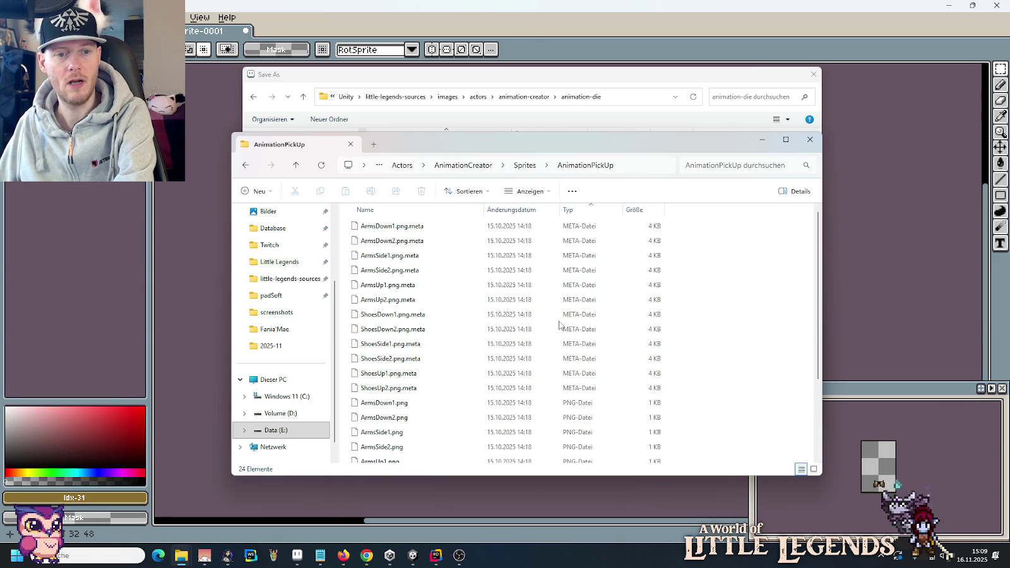
scroll(559, 325, "down", 3)
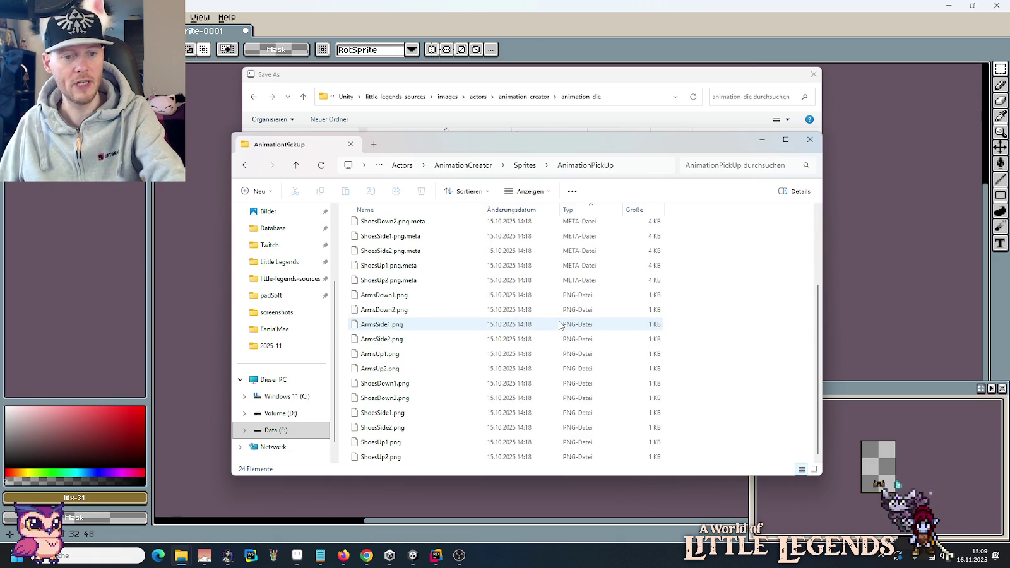
key("alt+Left")
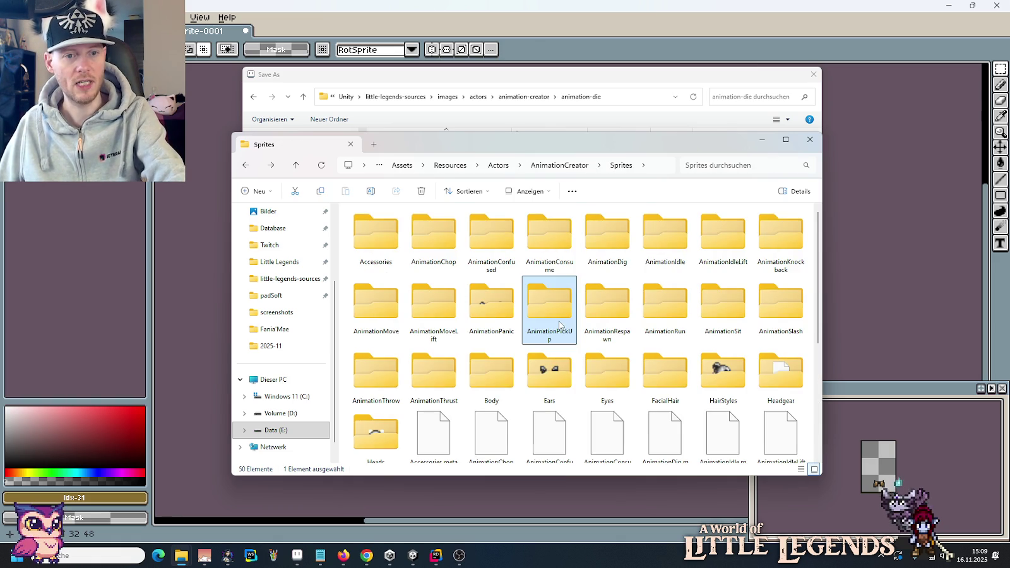
left_click(578, 74)
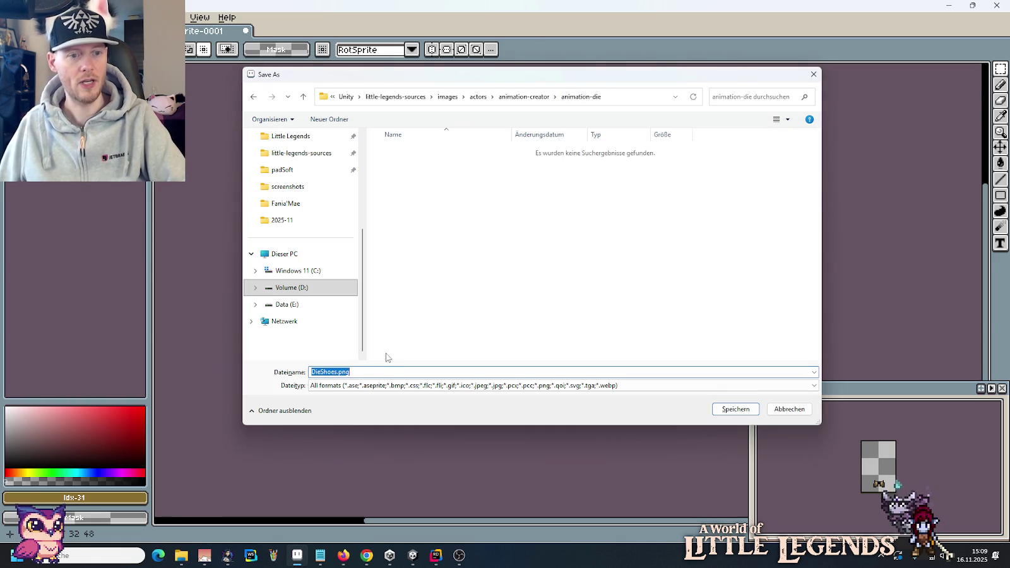
Step: Save the sprite as Shoes.png in animation-die and close its tab
left_click(322, 373)
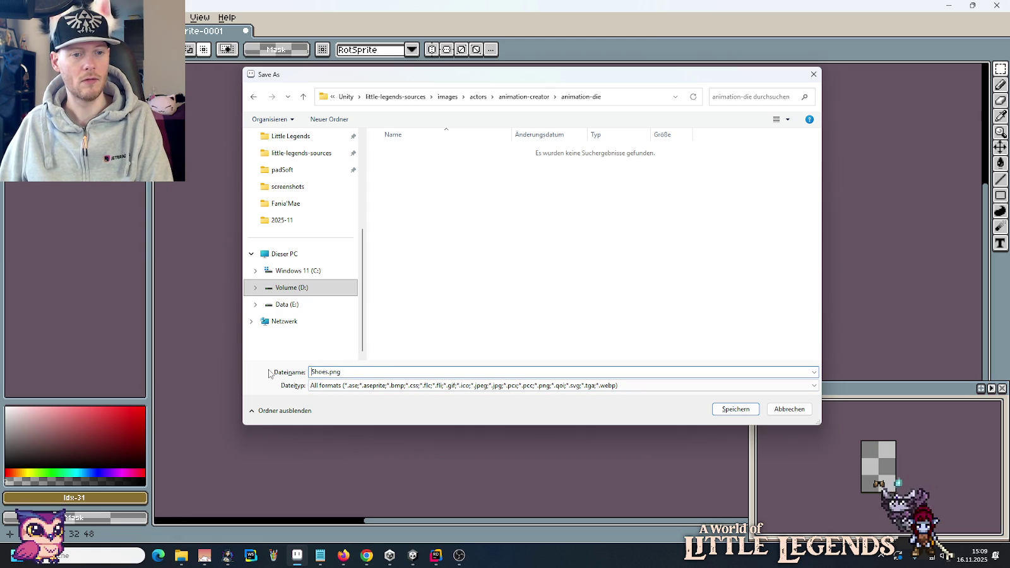
key("Return")
key("ctrl+w")
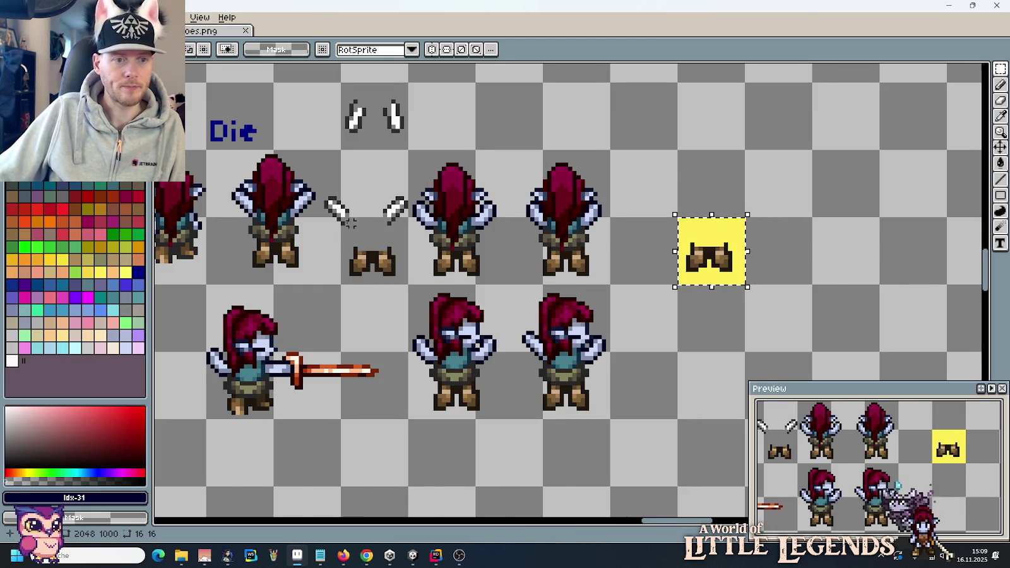
Step: Copy one Die character sprite into the small 32×48 image
scroll(349, 221, "left", 3)
left_click_drag(485, 283, 390, 156)
key("ctrl+c")
left_click(221, 30)
key("ctrl+v")
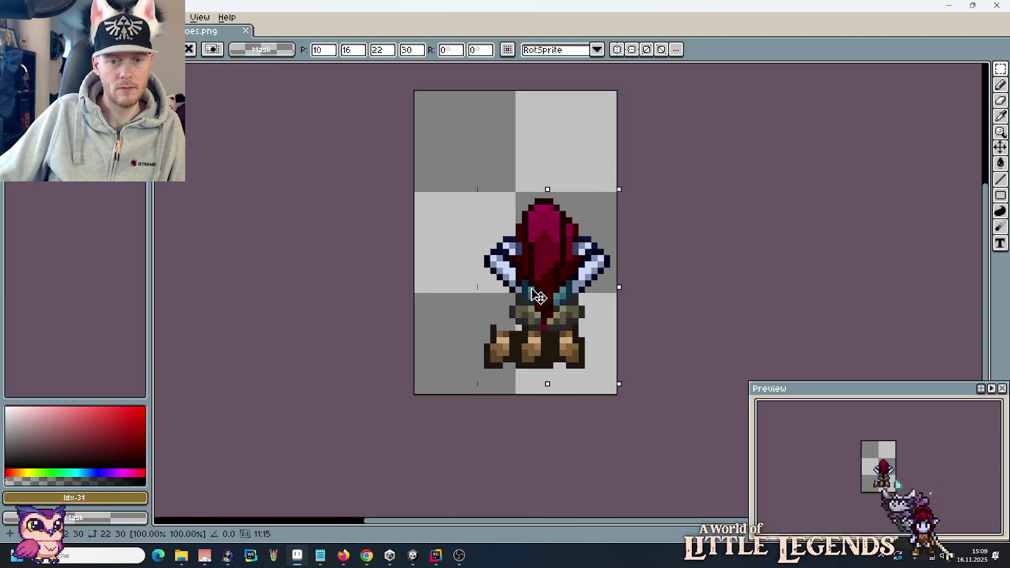
left_click_drag(536, 295, 504, 295)
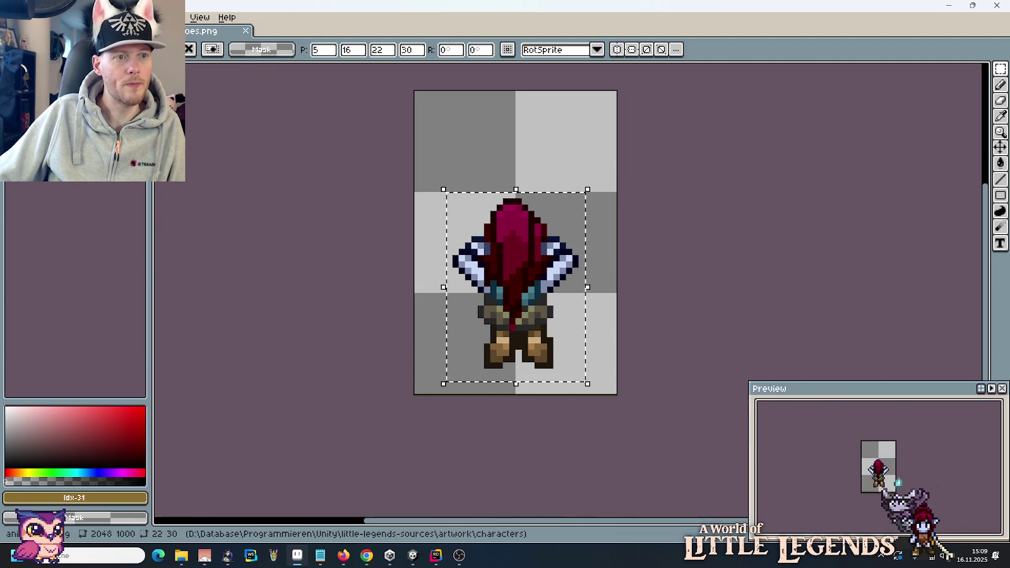
key("ctrl+Tab")
Step: Duplicate the two falling hands into empty space to the right on the sheet
left_click(489, 191)
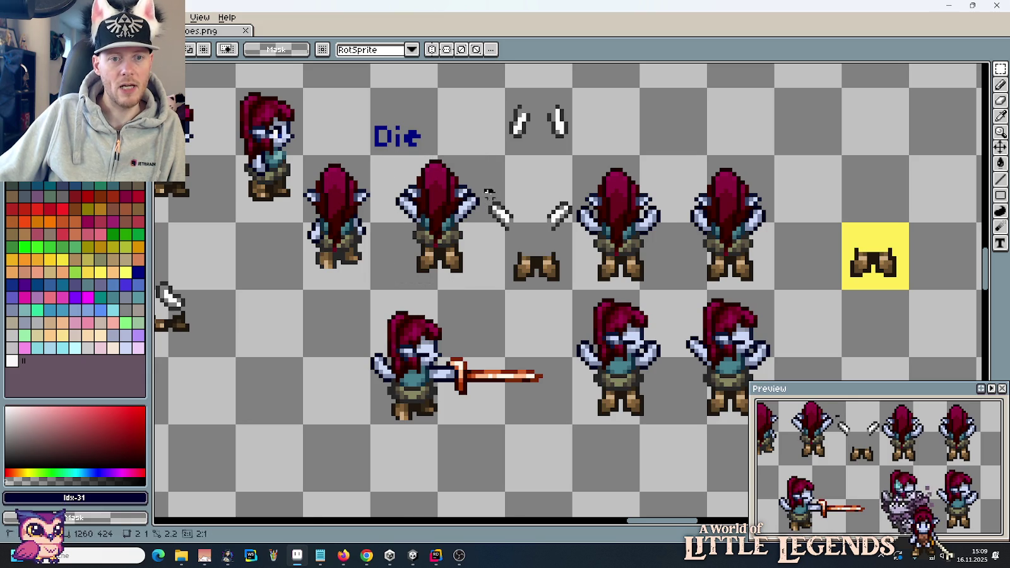
left_click_drag(489, 191, 576, 243)
key("ctrl+c")
key("ctrl+v")
mouse_move(626, 220)
left_mouse_down()
mouse_move(922, 206)
mouse_move(896, 195)
mouse_move(710, 185)
left_mouse_up()
key("Return")
mouse_move(656, 144)
left_mouse_down()
mouse_move(785, 218)
mouse_move(764, 203)
left_mouse_up()
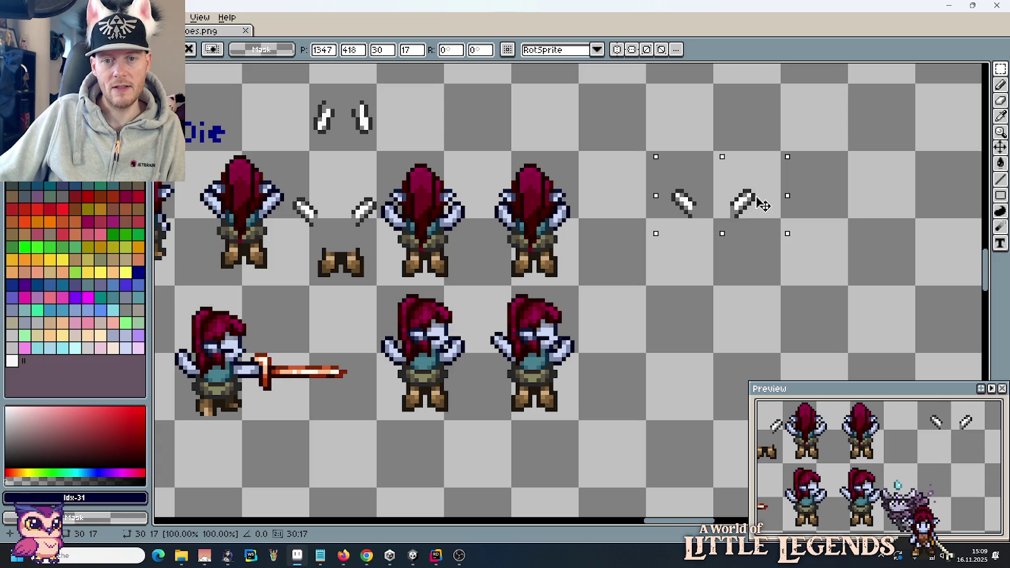
key("Return")
Step: Fill the block around the copied hands yellow and copy it
left_click_drag(644, 149, 783, 221)
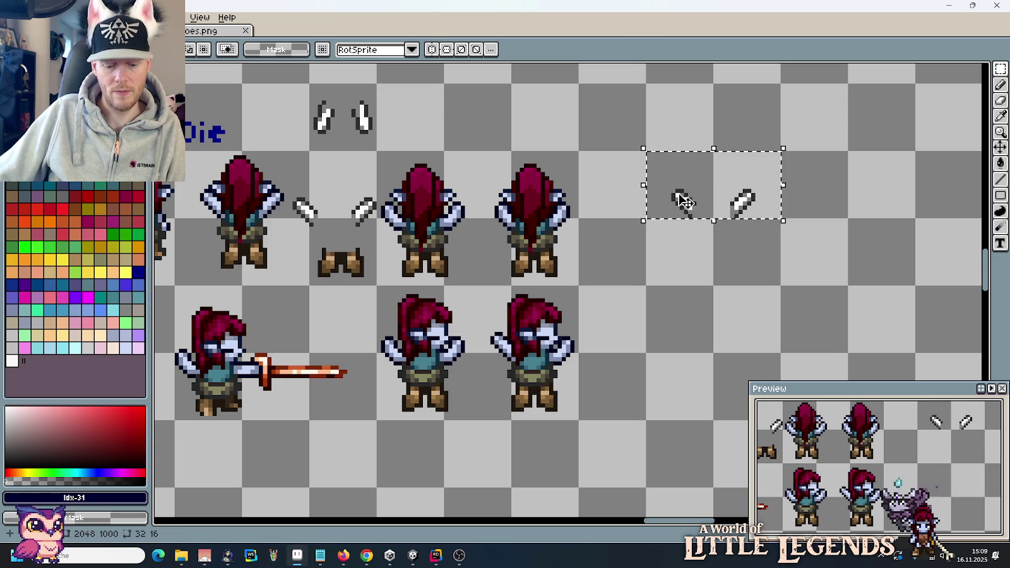
left_click(125, 272)
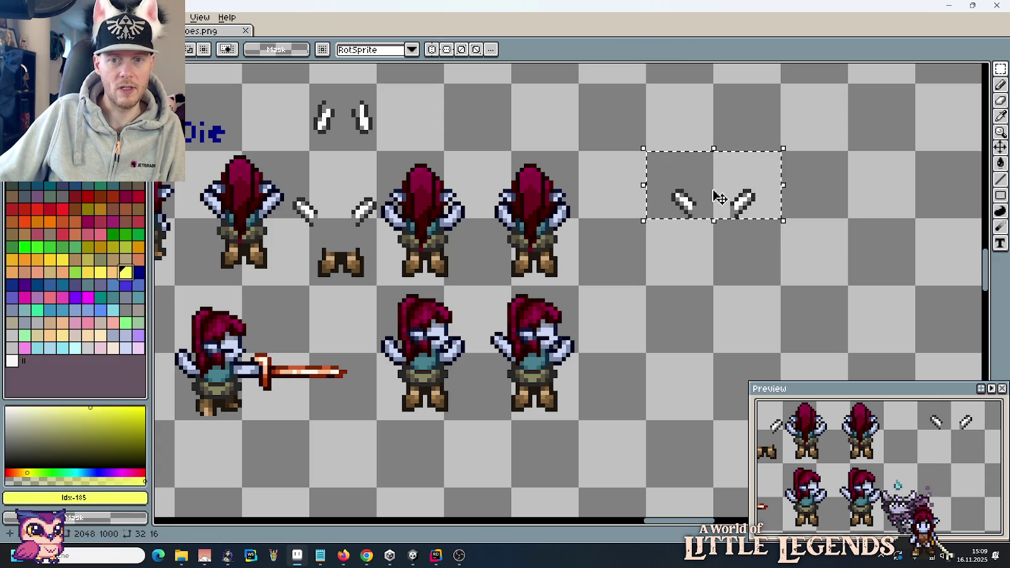
key("g")
left_click(710, 169)
key("v")
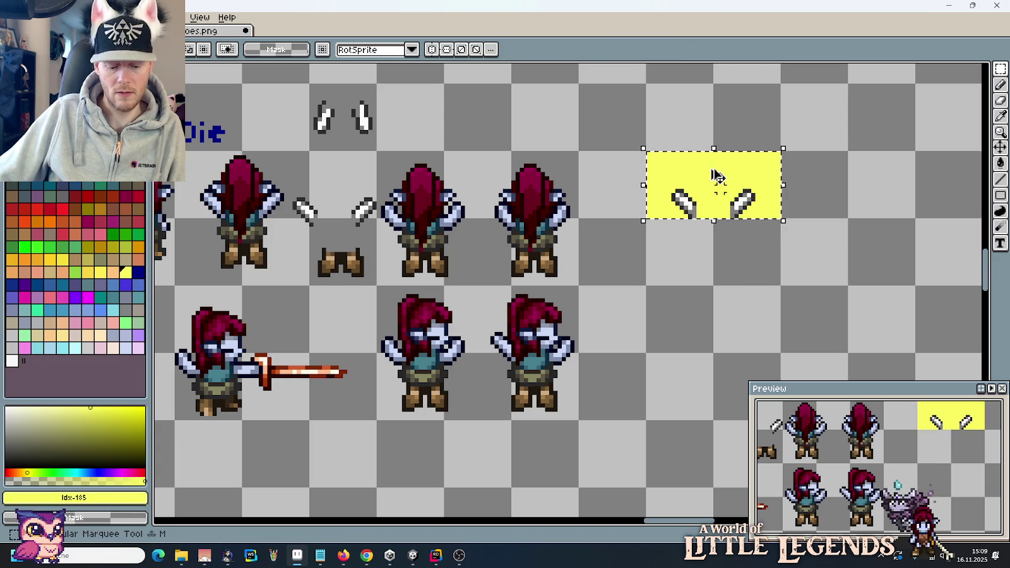
key("ctrl+c")
Step: Paste the hands into the 32×48 image, deleting the body and yellow background
key("ctrl+Tab")
key("ctrl+v")
mouse_move(544, 298)
left_mouse_down()
mouse_move(545, 228)
mouse_move(544, 262)
left_mouse_up()
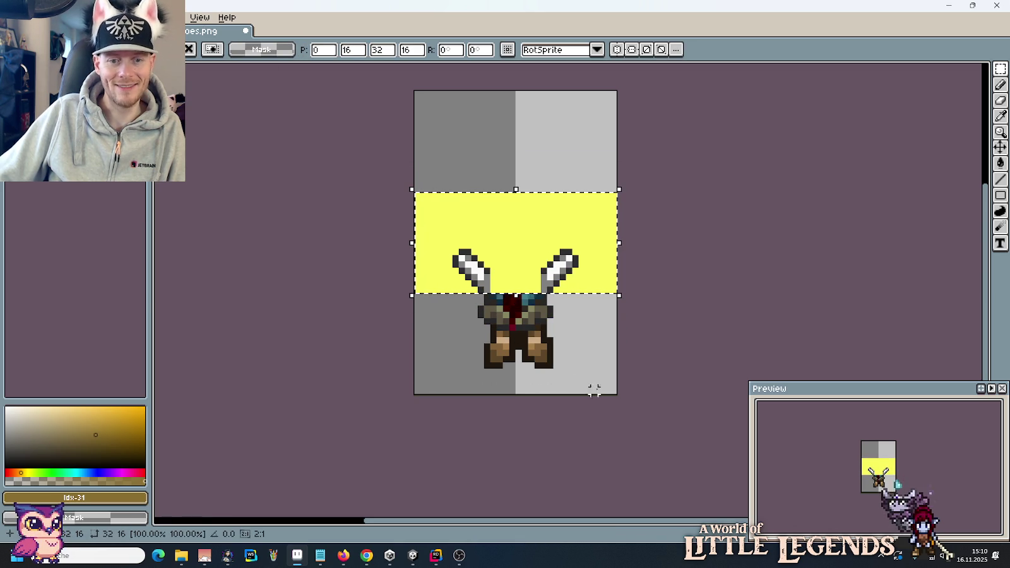
key("m")
left_click_drag(603, 393, 470, 296)
key("Delete")
key("w")
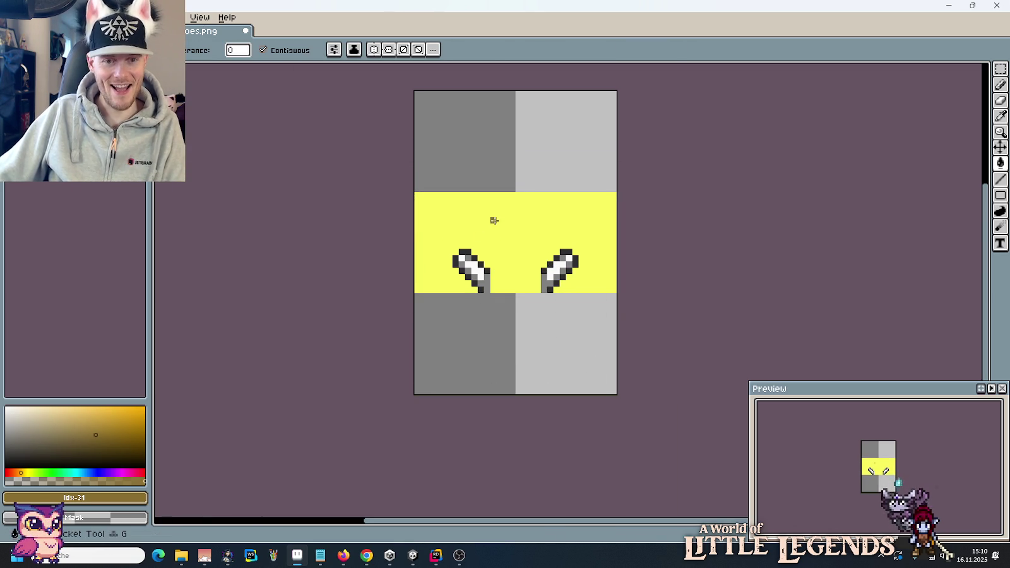
left_click(505, 235)
key("Delete")
key("m")
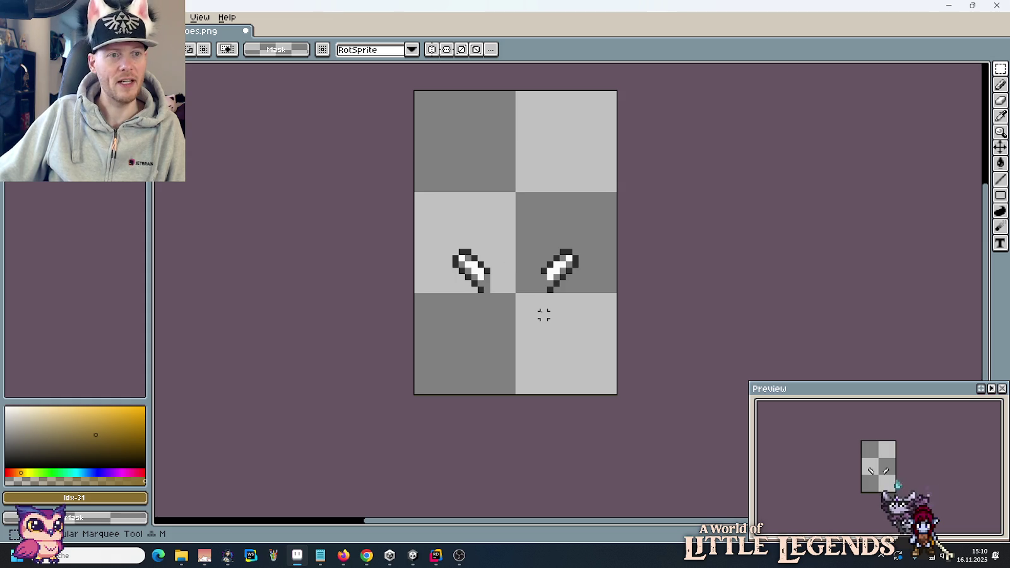
Step: Save the hands image as Arms.png and close it
key("ctrl+shift+s")
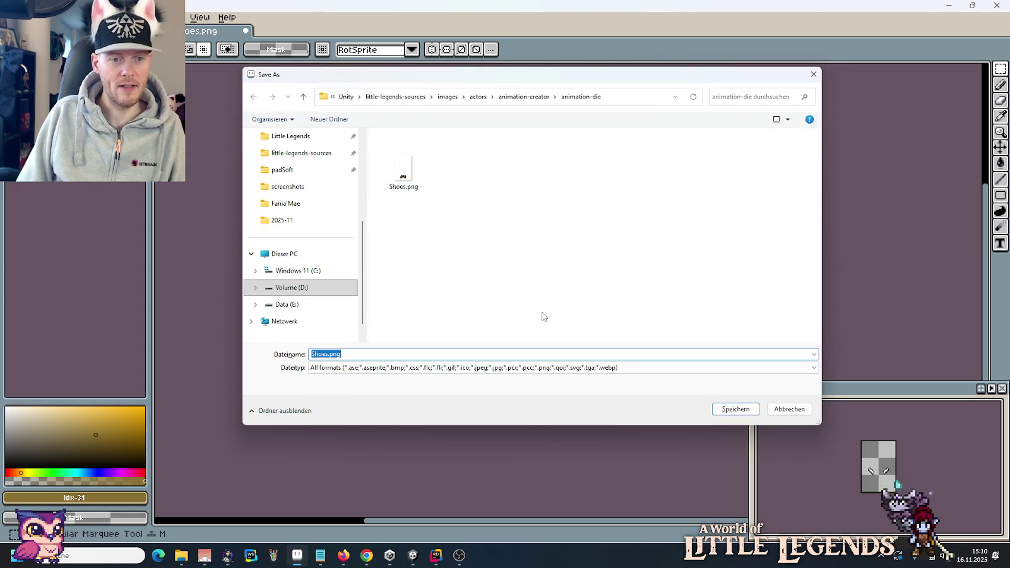
type("Arms")
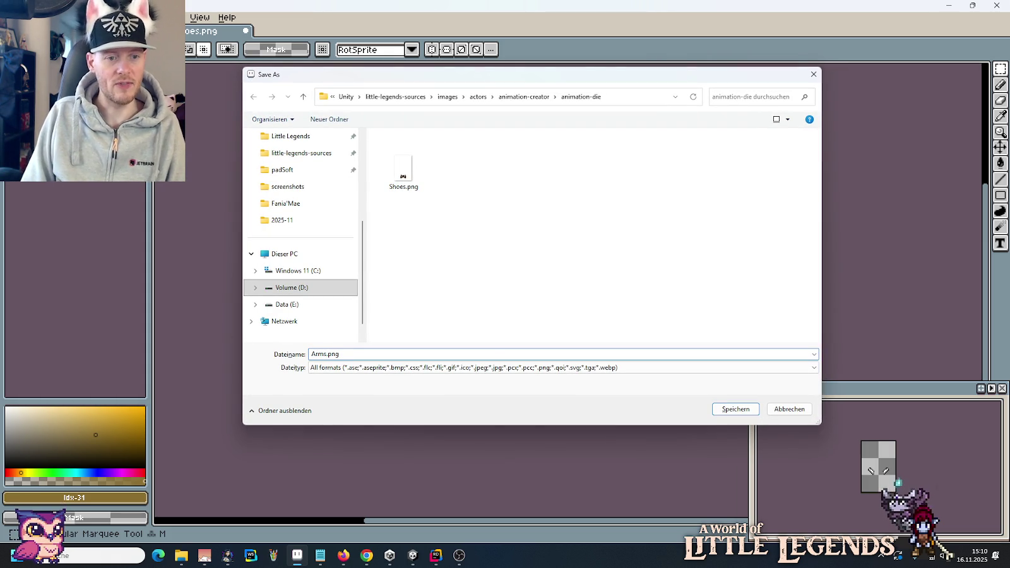
key("Return")
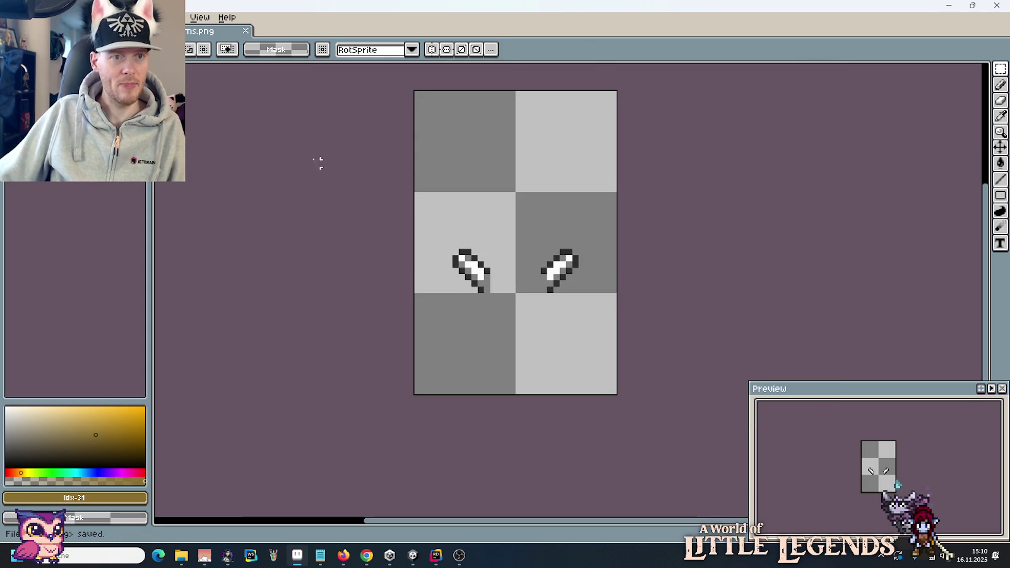
left_click(245, 30)
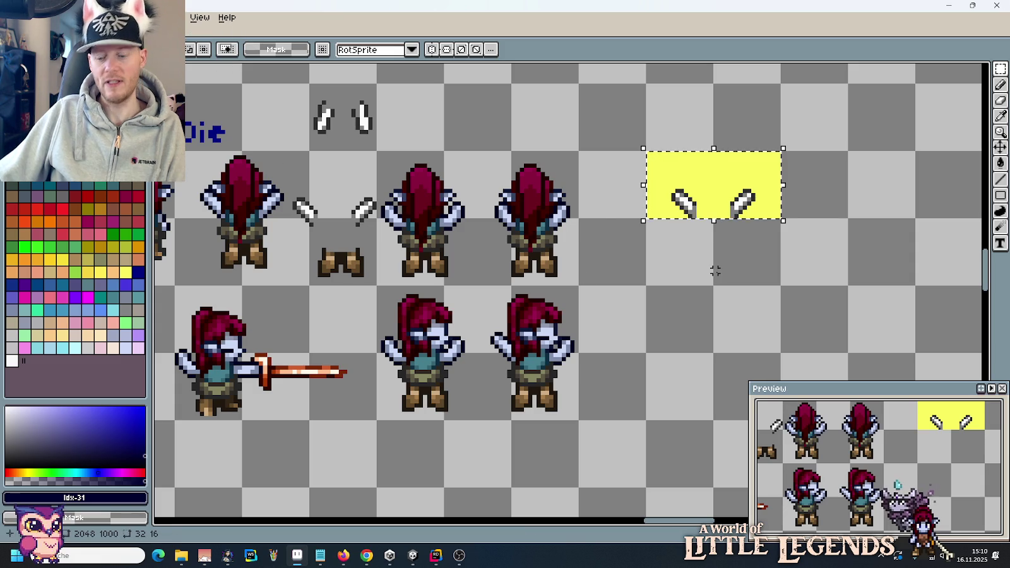
Step: Delete the yellow hands copy, save the sheet, and remove the extra sprite starting the Die row
key("Delete")
scroll(635, 270, "down", 1)
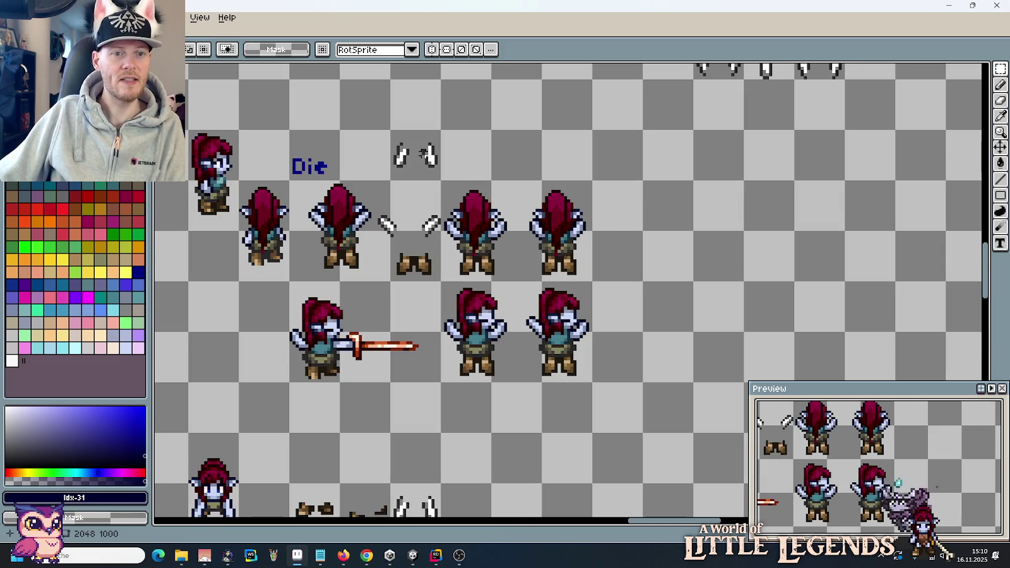
scroll(504, 194, "down", 1)
key("ctrl+s")
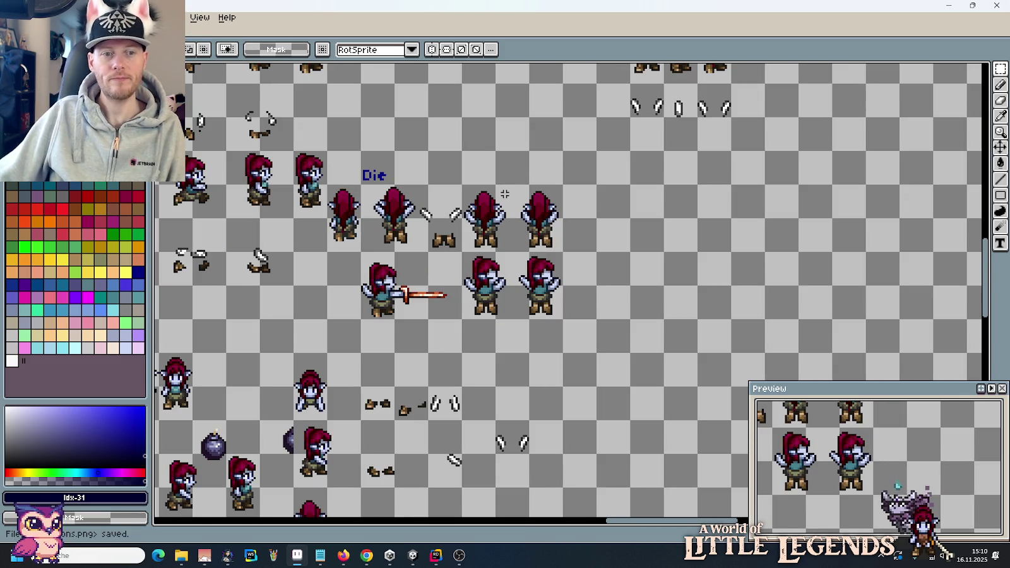
left_click_drag(361, 252, 327, 185)
key("Delete")
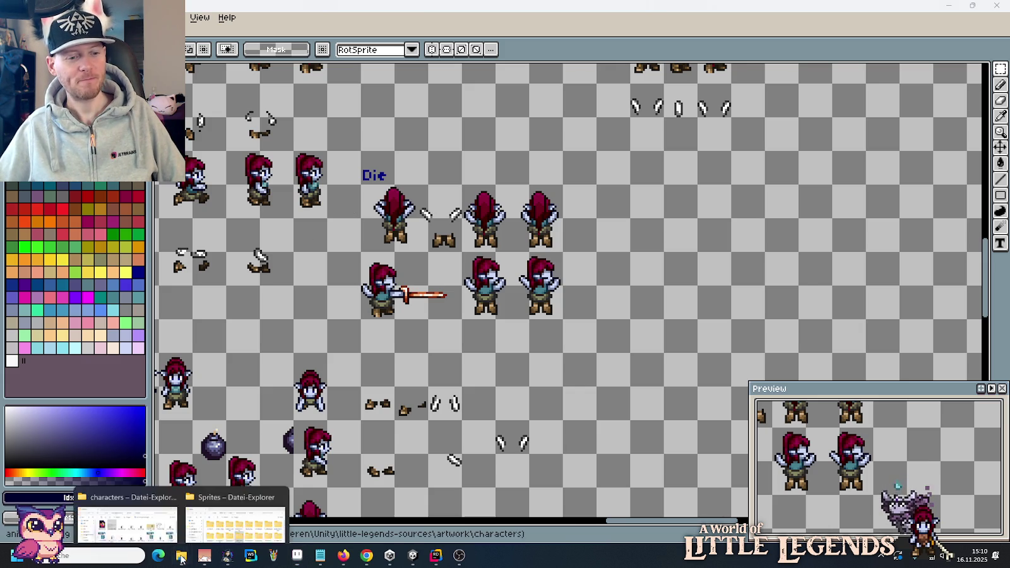
Step: Select Arms.png and Shoes.png in images/actors/animation-creator/animation-die
left_click(182, 555)
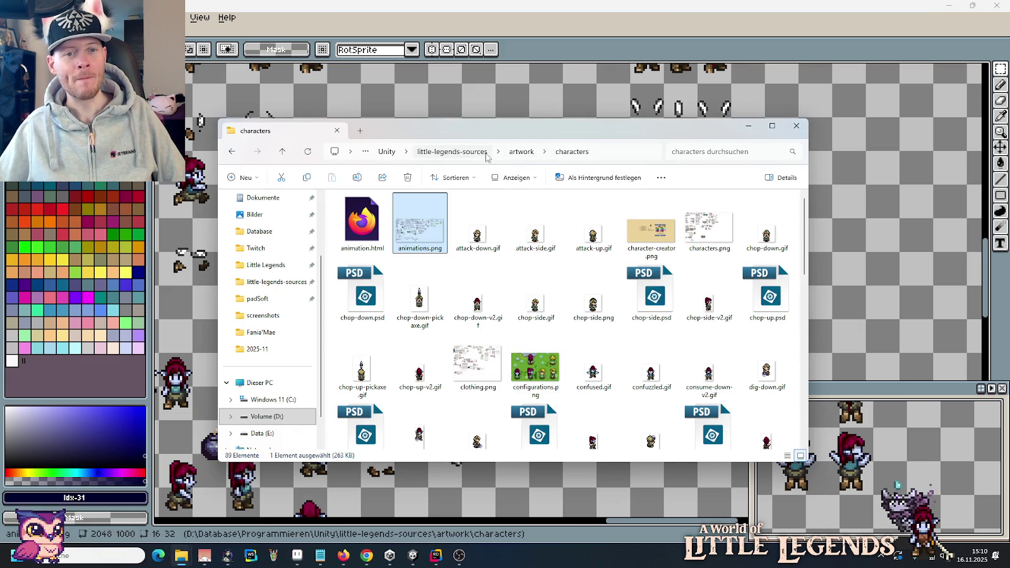
left_click(452, 152)
double_click(351, 286)
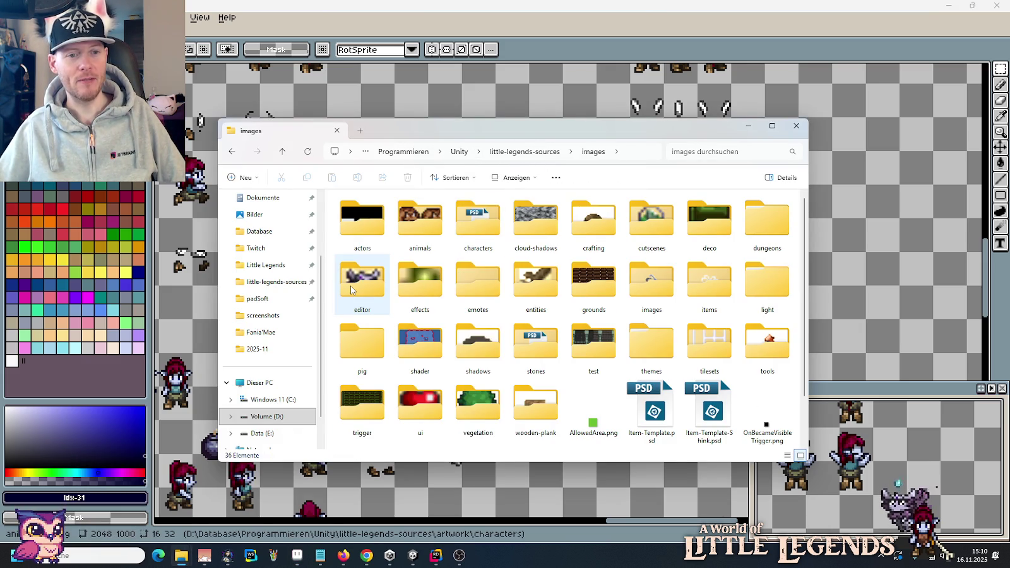
left_click(355, 237)
double_click(354, 237)
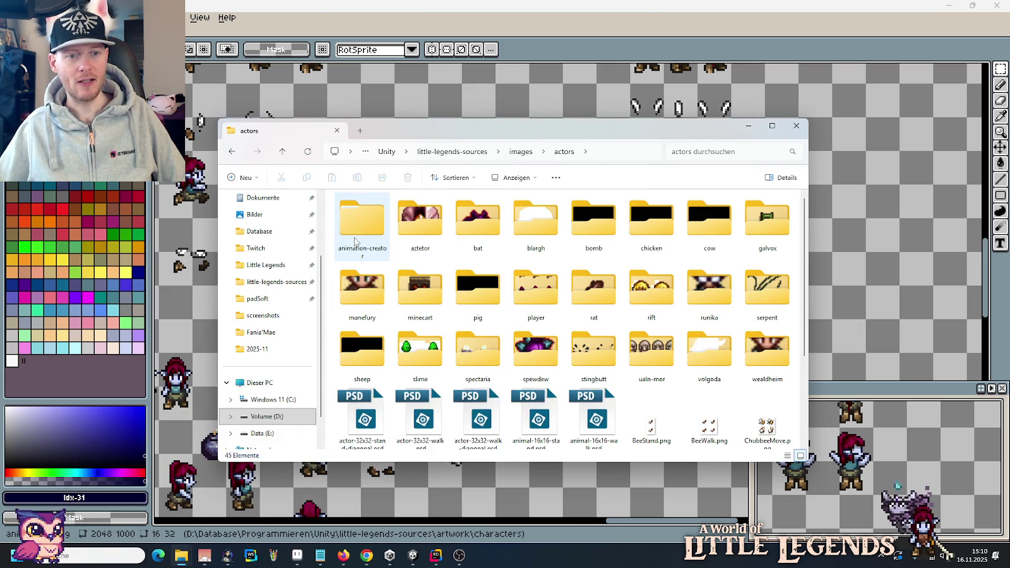
double_click(357, 221)
double_click(357, 215)
left_click_drag(473, 329, 357, 235)
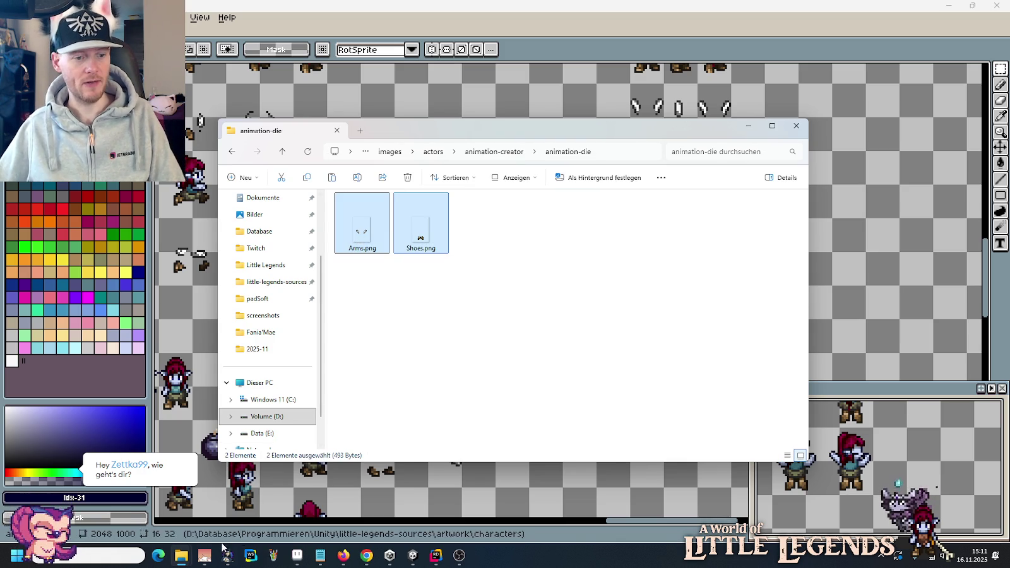
Step: Create an AnimationDie folder in Sprites and paste both PNGs into it
left_click(233, 514)
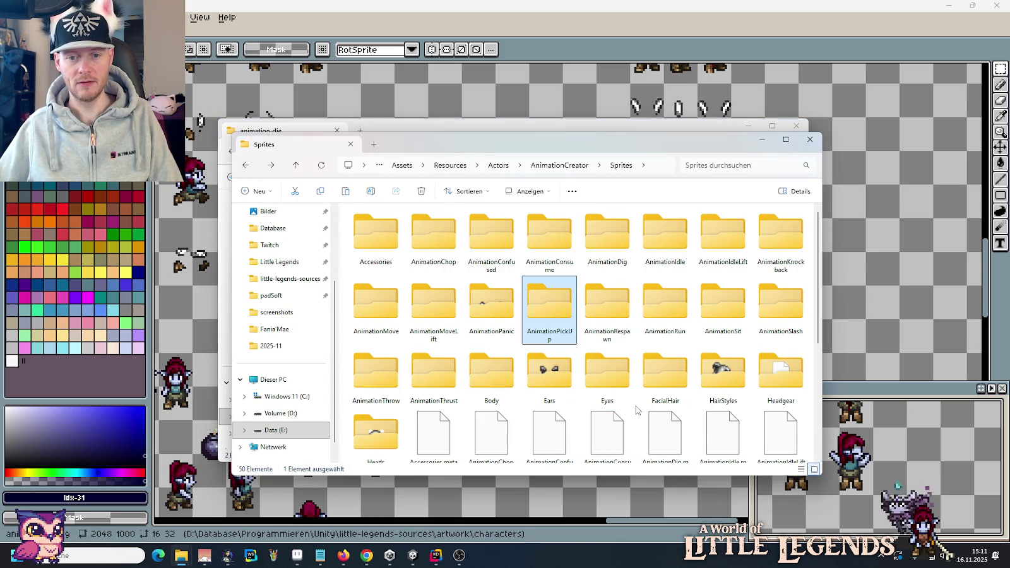
right_click(637, 436)
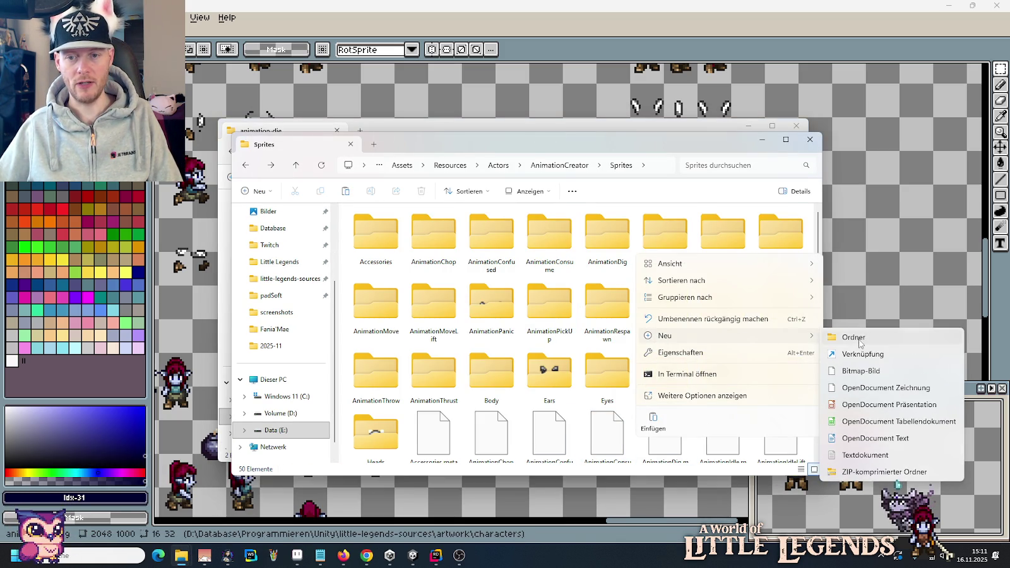
left_click(854, 337)
type("AnimationDie")
key("Return")
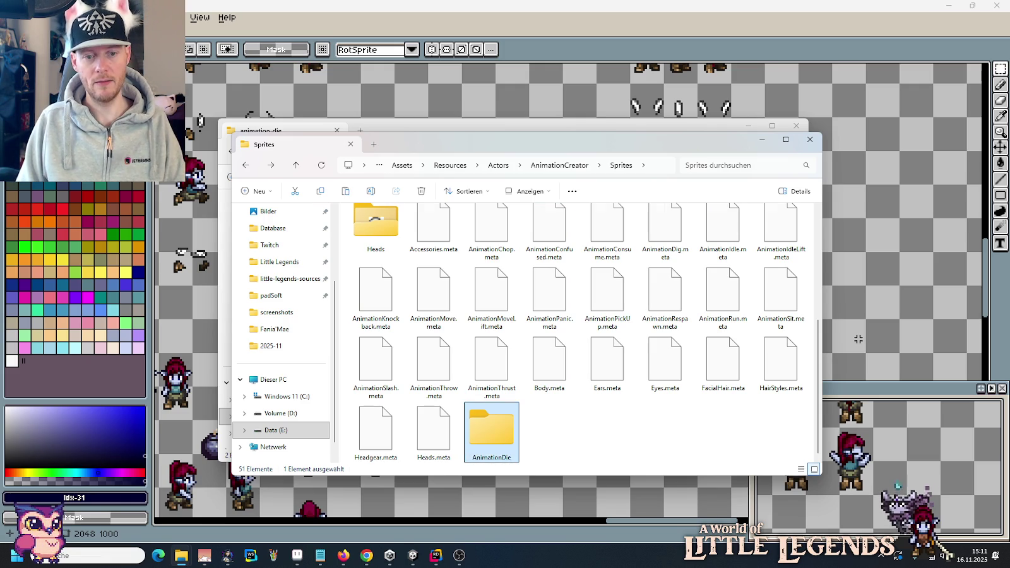
key("Return")
key("ctrl+v")
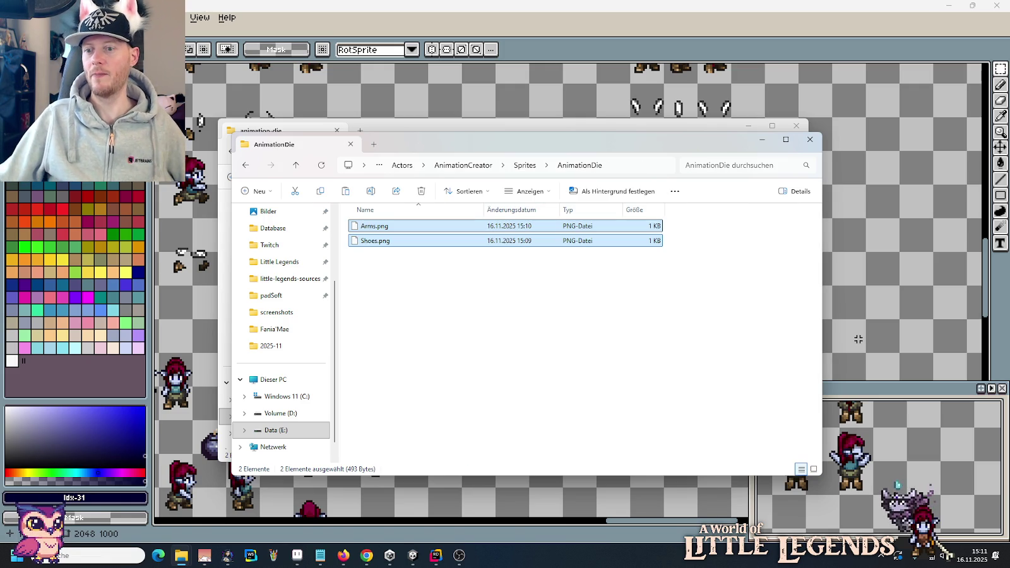
left_click(625, 324)
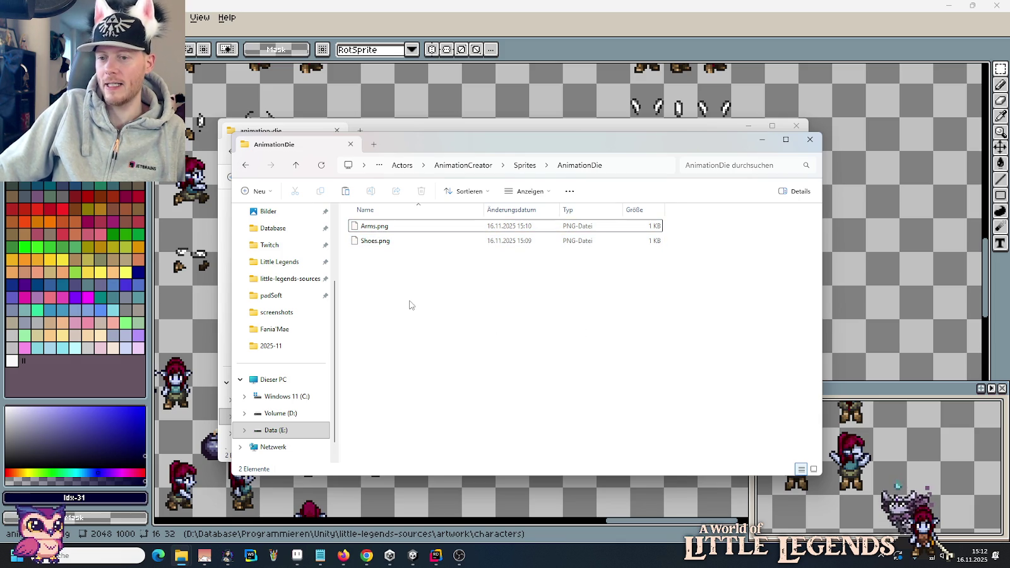
Step: Switch the AnimationDie folder to Große Symbole (large icons) so Arms.png and Shoes.png show thumbnails
right_click(410, 350)
mouse_move(446, 199)
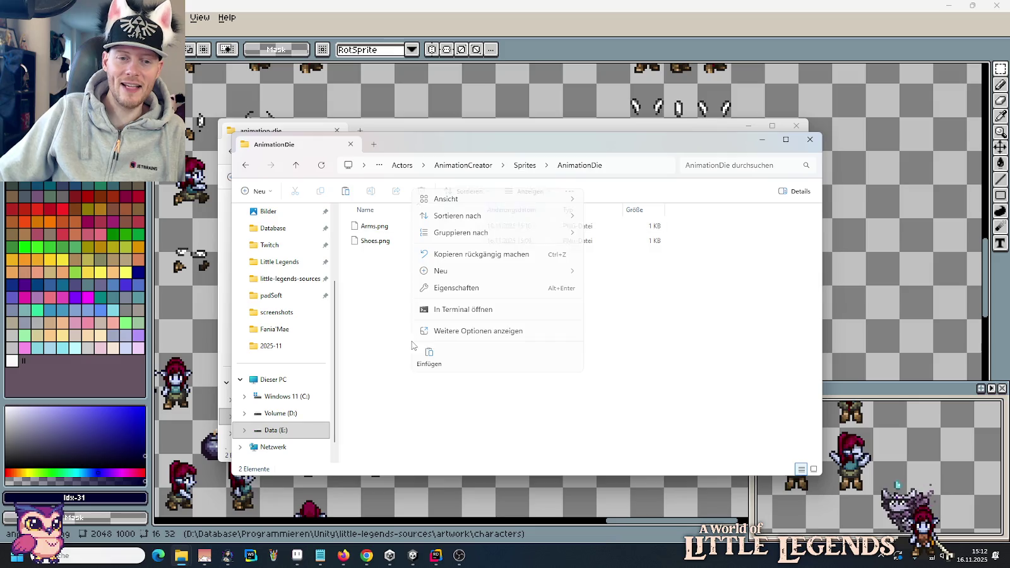
left_click(639, 219)
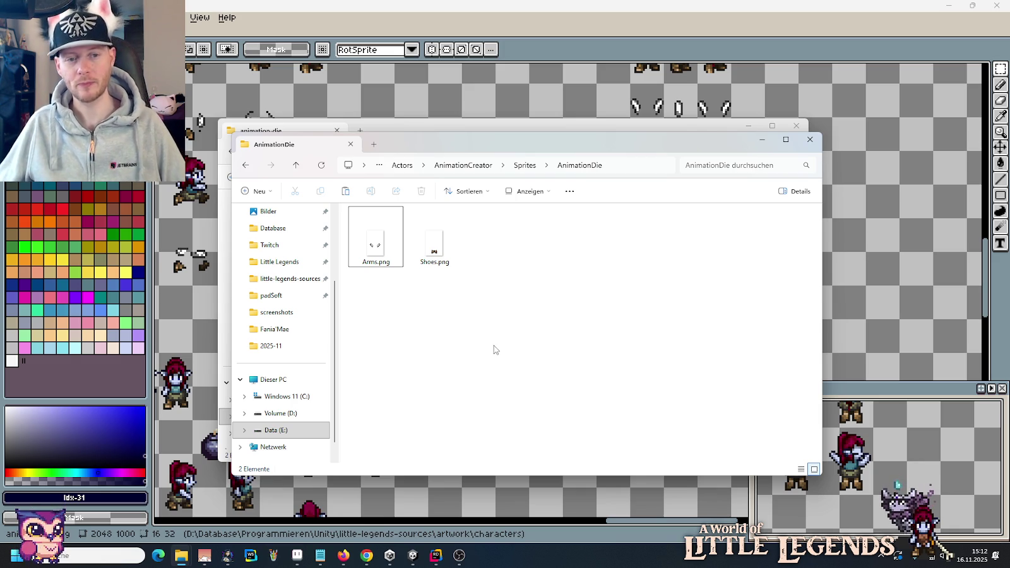
Step: In Unity, collapse the Wealdheim, Effects and Themes folders in the Project tree
left_click(413, 556)
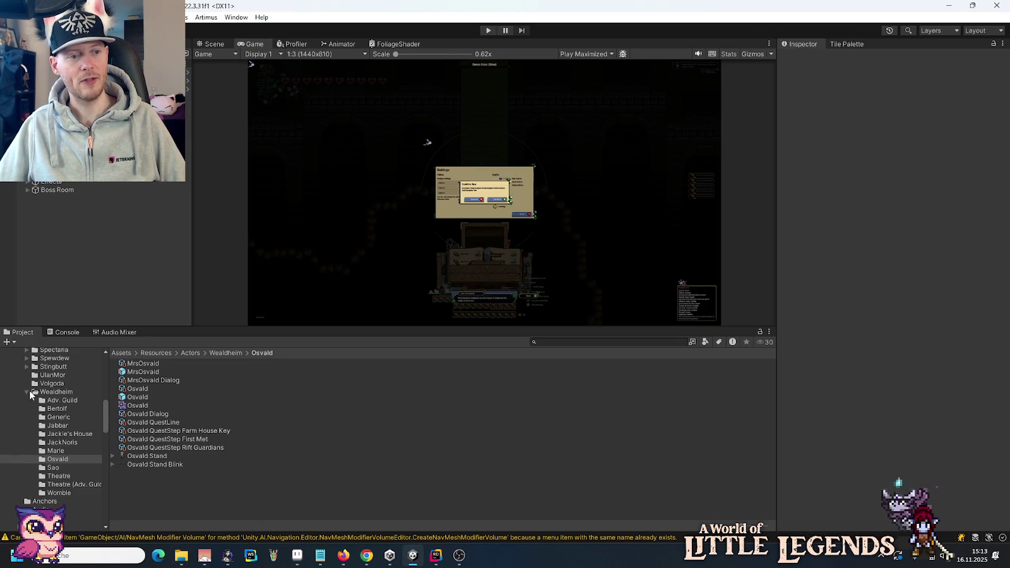
left_click(27, 392)
left_click(19, 484)
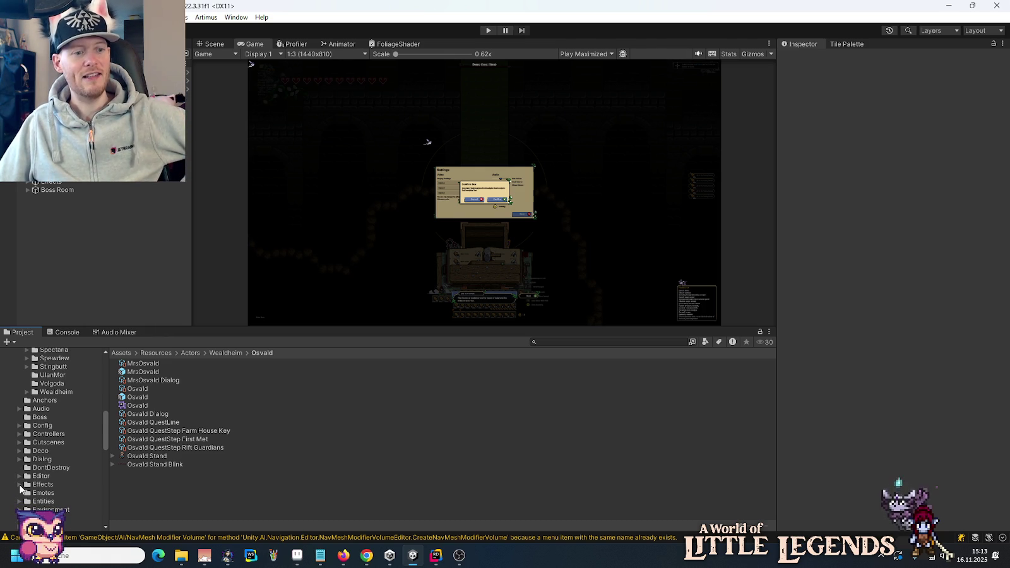
scroll(19, 488, "down", 5)
left_click(20, 477)
scroll(19, 480, "down", 3)
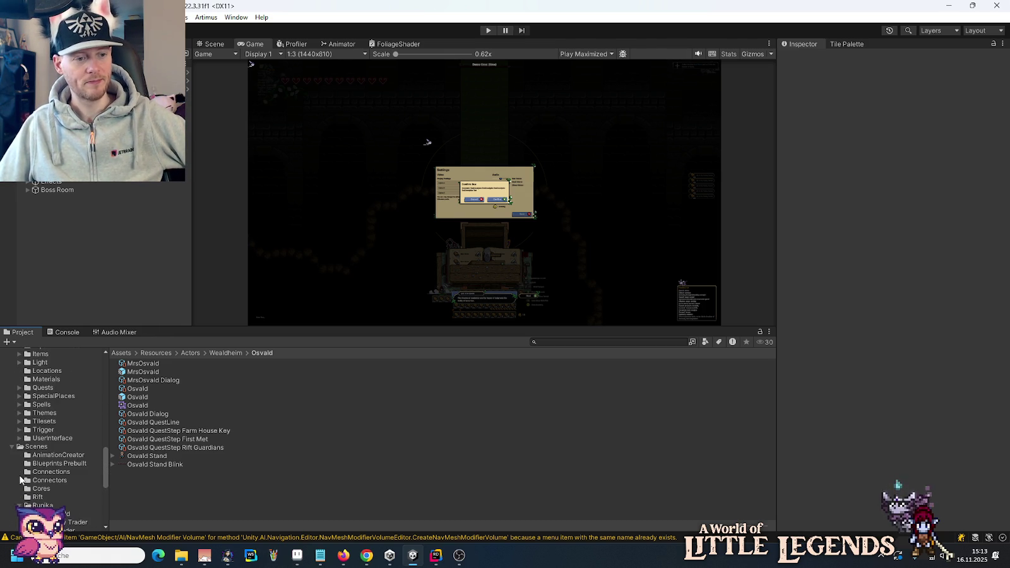
Step: Open the AnimationCreator Scene from Scenes > AnimationCreator and switch to the Scene view
left_click(31, 447)
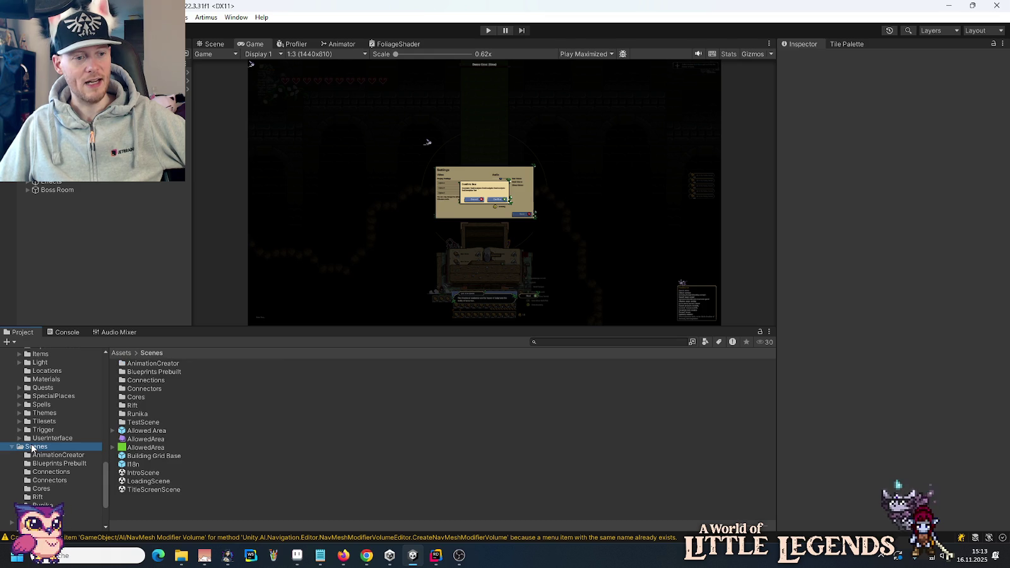
double_click(153, 365)
left_click(150, 373)
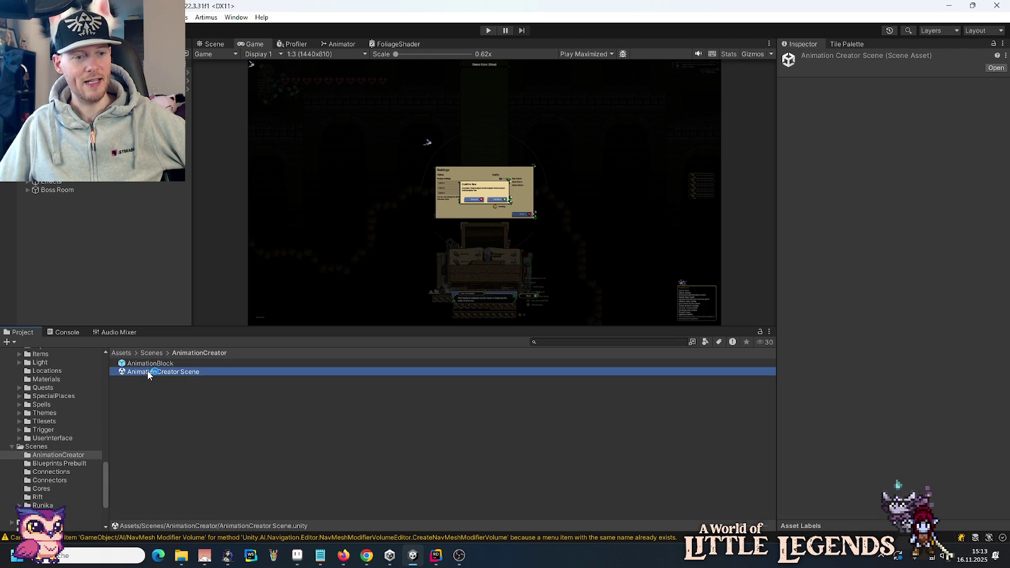
double_click(147, 372)
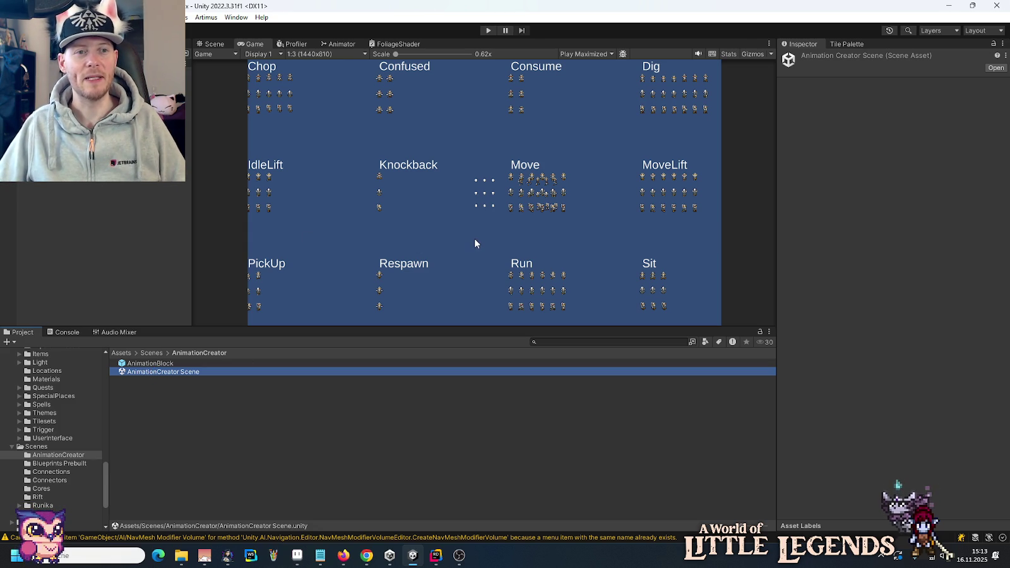
left_click(215, 44)
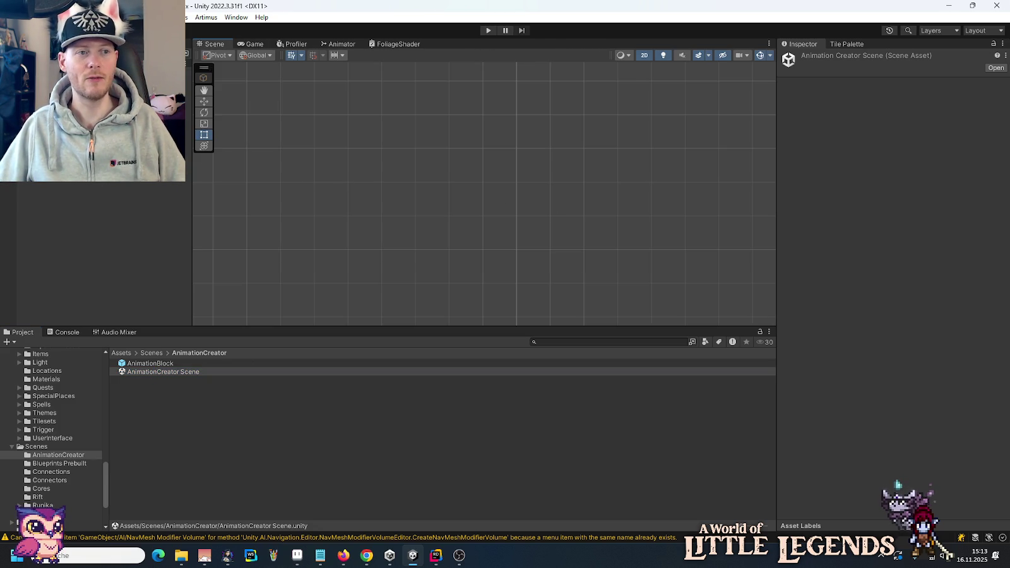
Step: Load the AnimationCreator Scene, zoom the Scene view, and inspect the Animation Grid under Canvas
double_click(162, 371)
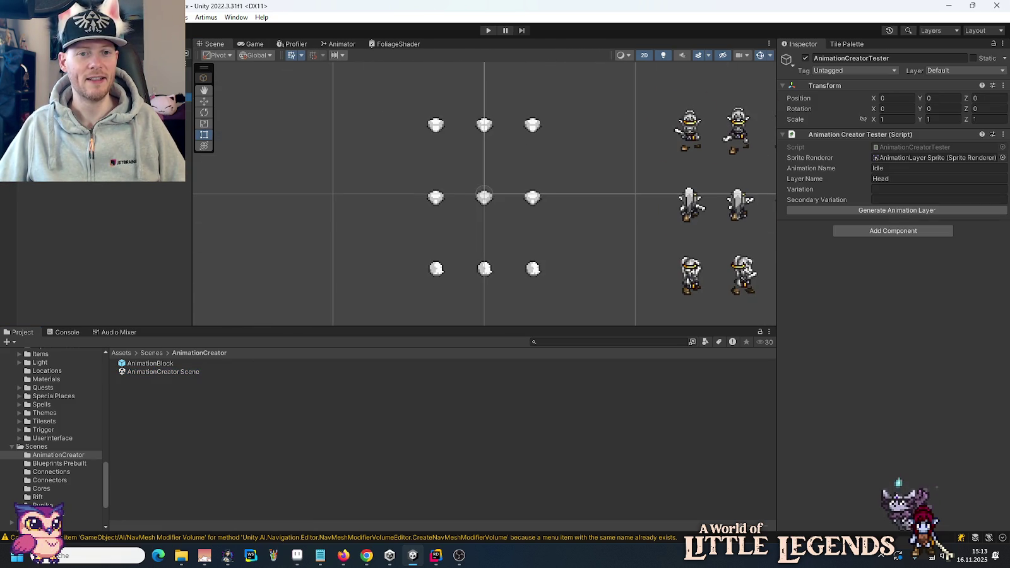
scroll(350, 232, "down", 2)
scroll(350, 232, "down", 1)
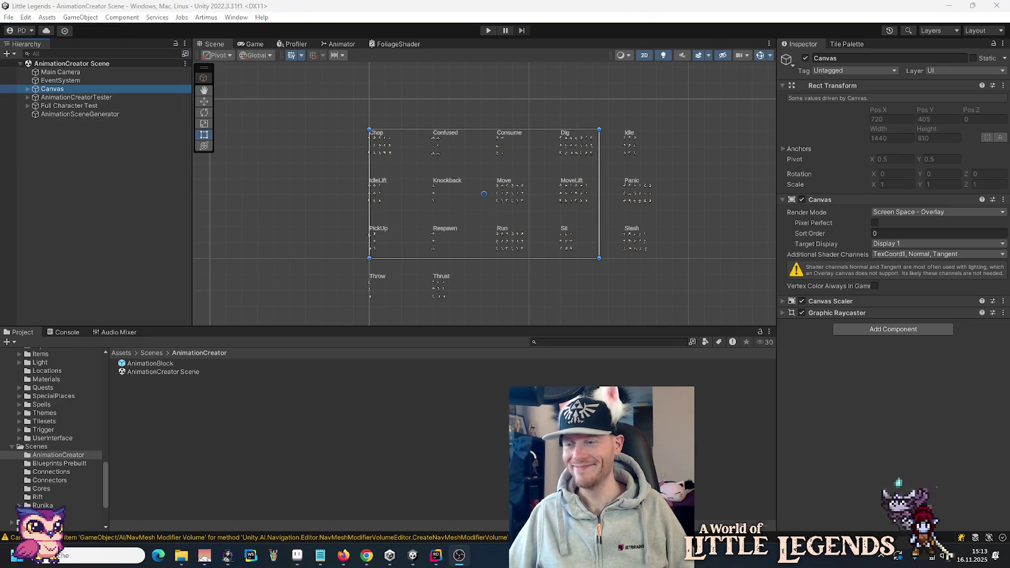
scroll(544, 227, "up", 1)
scroll(543, 227, "up", 1)
scroll(535, 218, "up", 1)
scroll(536, 207, "up", 1)
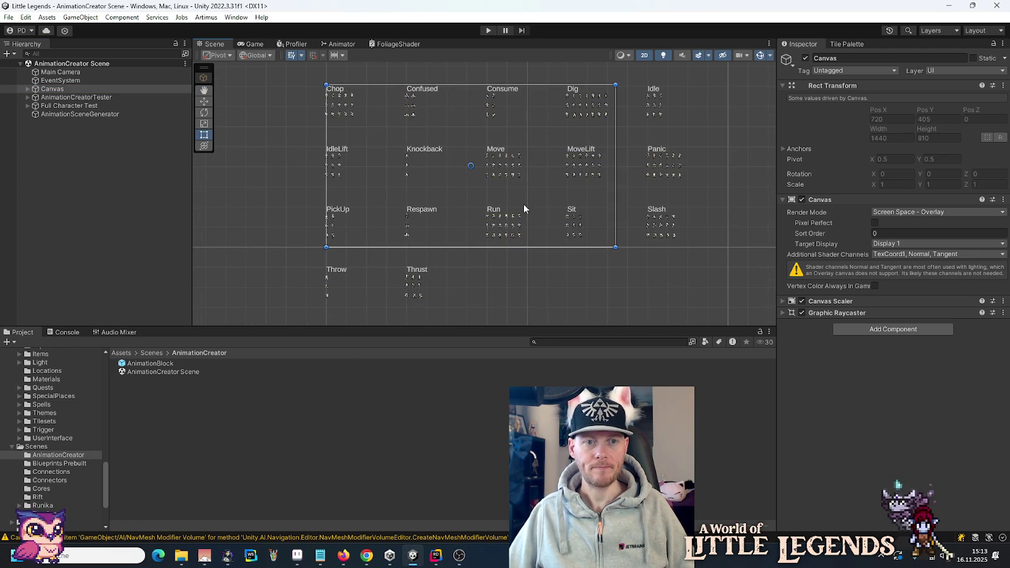
left_click(526, 291)
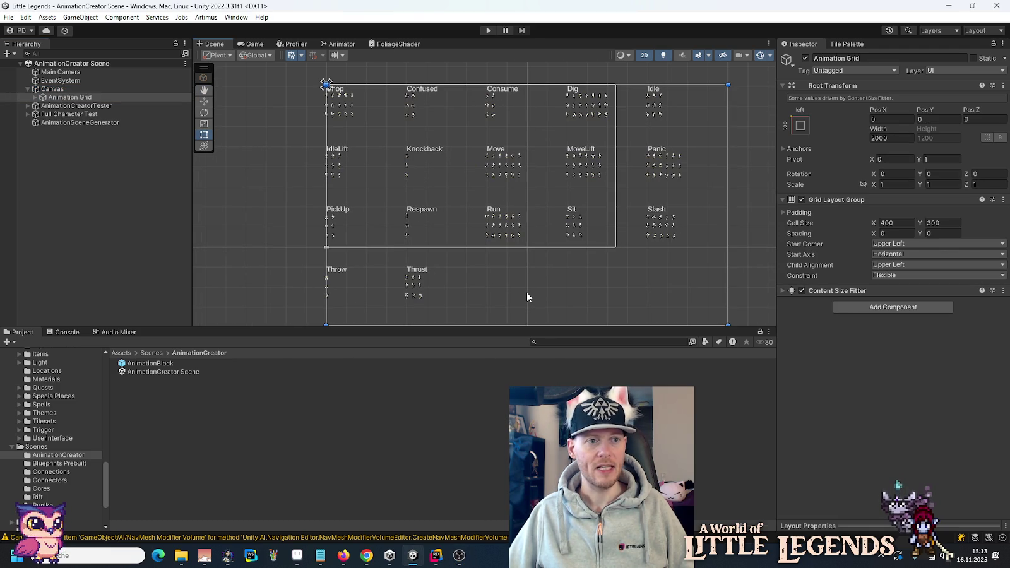
Step: Select AnimationSceneGenerator and launch the Actor Animation Creator from its helper settings
left_click(27, 89)
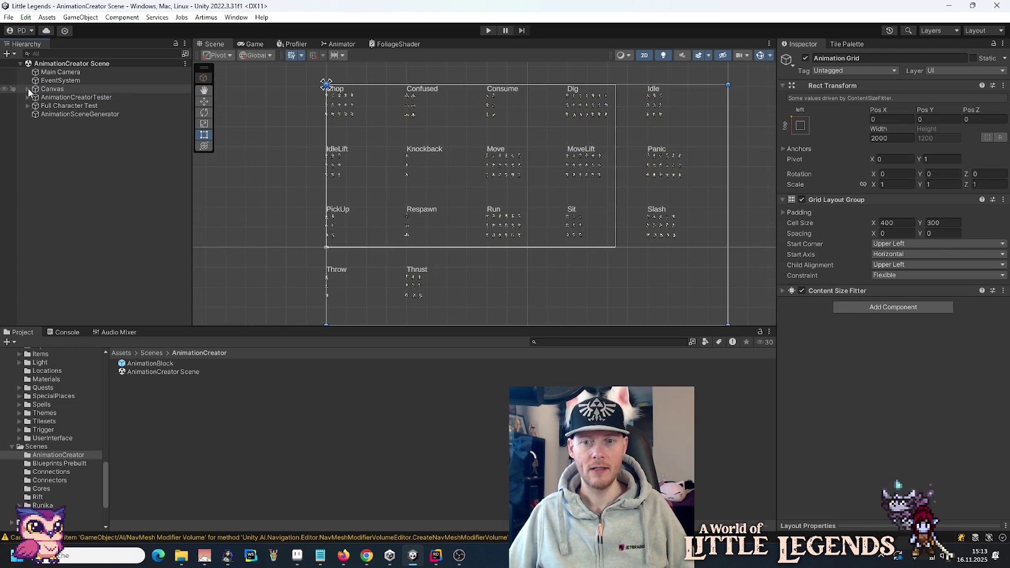
left_click(53, 116)
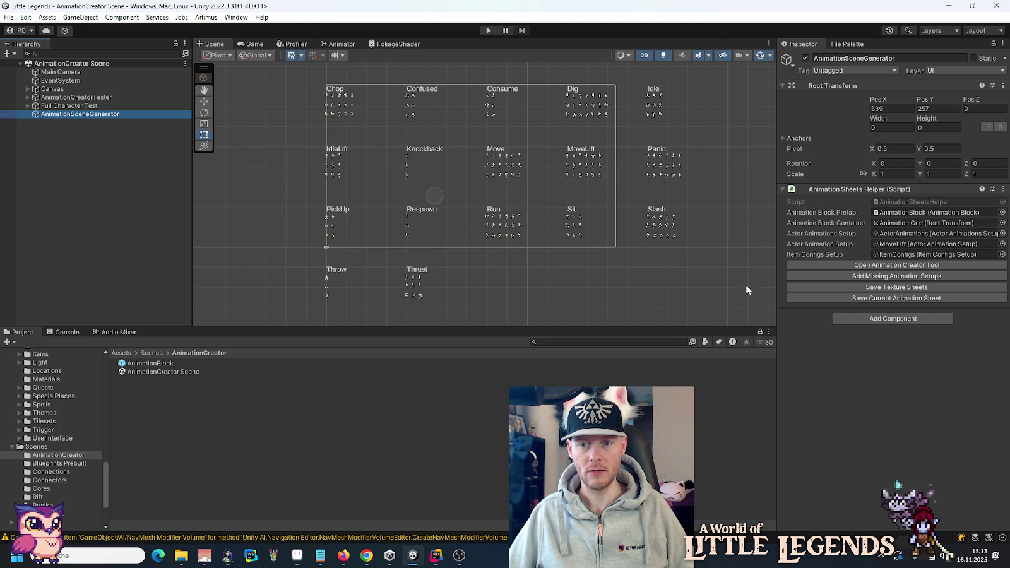
left_click(843, 265)
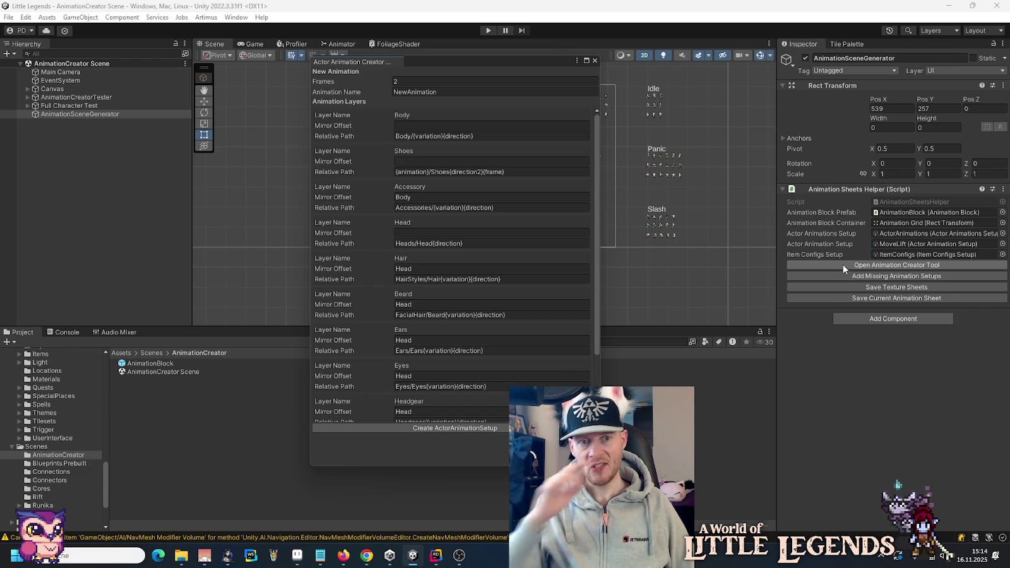
Step: Set the new animation's frame count to 1 and name it Die
left_click(464, 90)
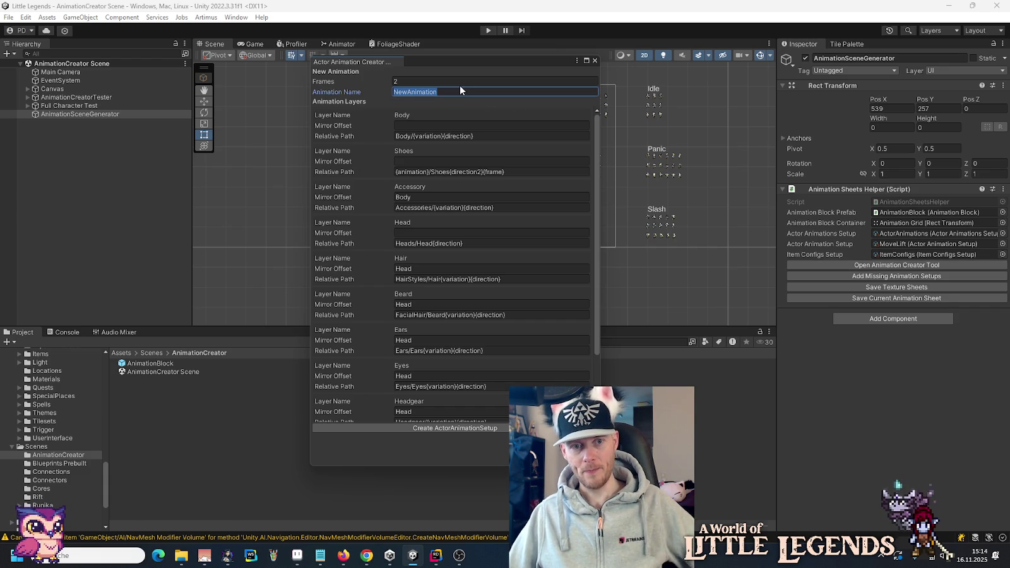
left_click(459, 84)
type("1")
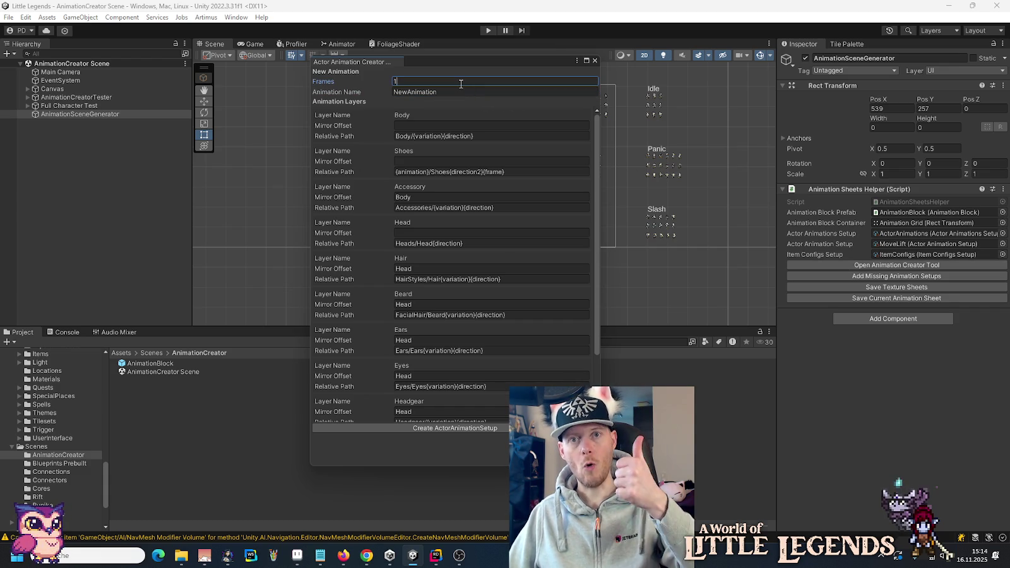
left_click(456, 91)
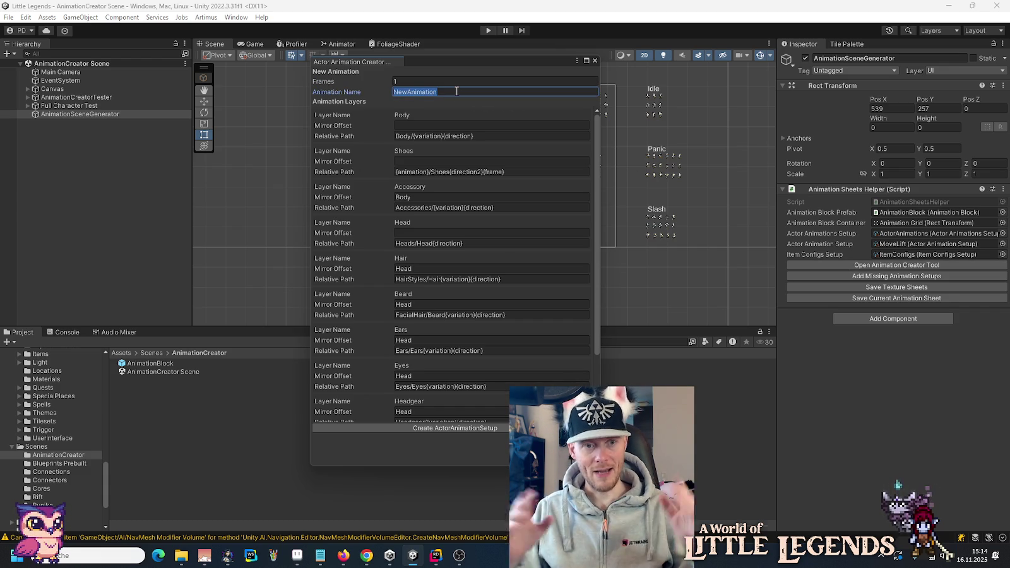
type("Die")
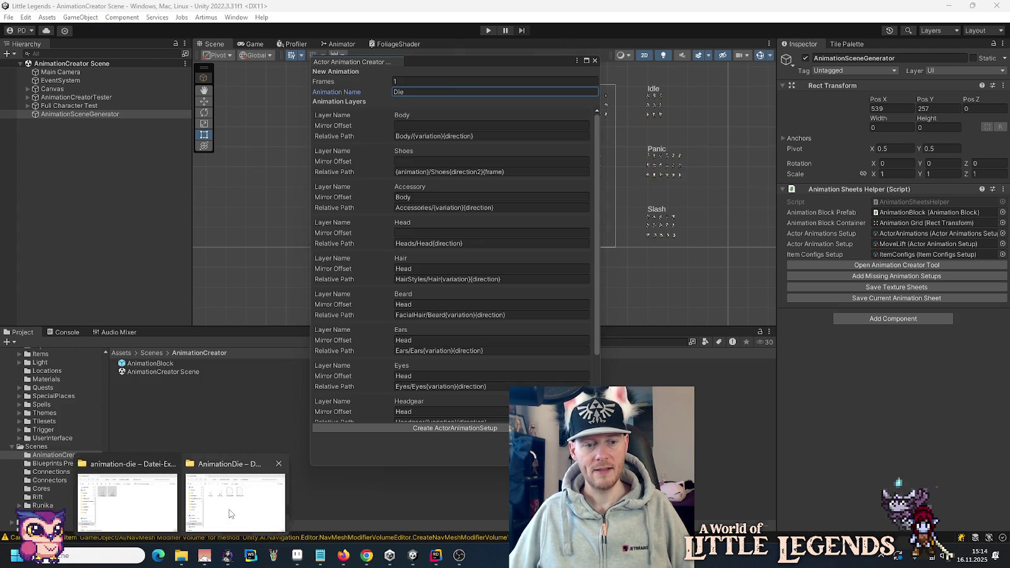
Step: Browse to the Sprites > Body folder in Explorer, then return to Die's layer list in Unity
mouse_move(181, 555)
left_click(236, 498)
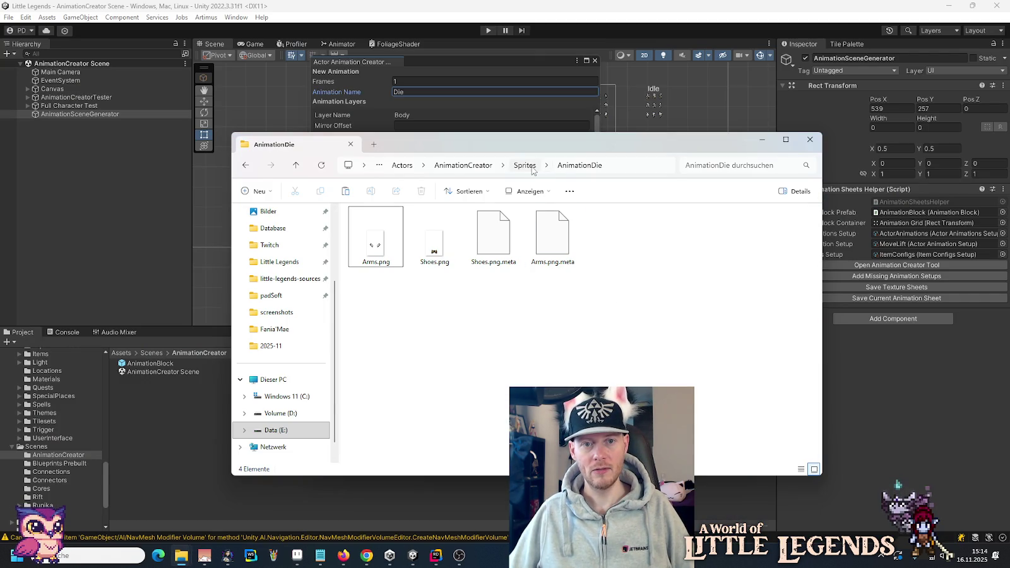
left_click(531, 167)
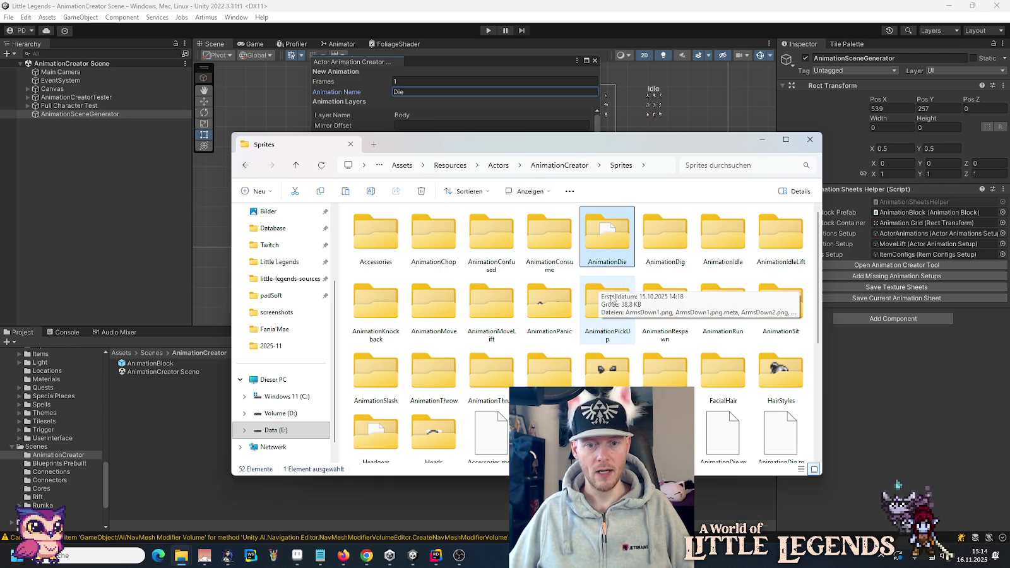
double_click(559, 367)
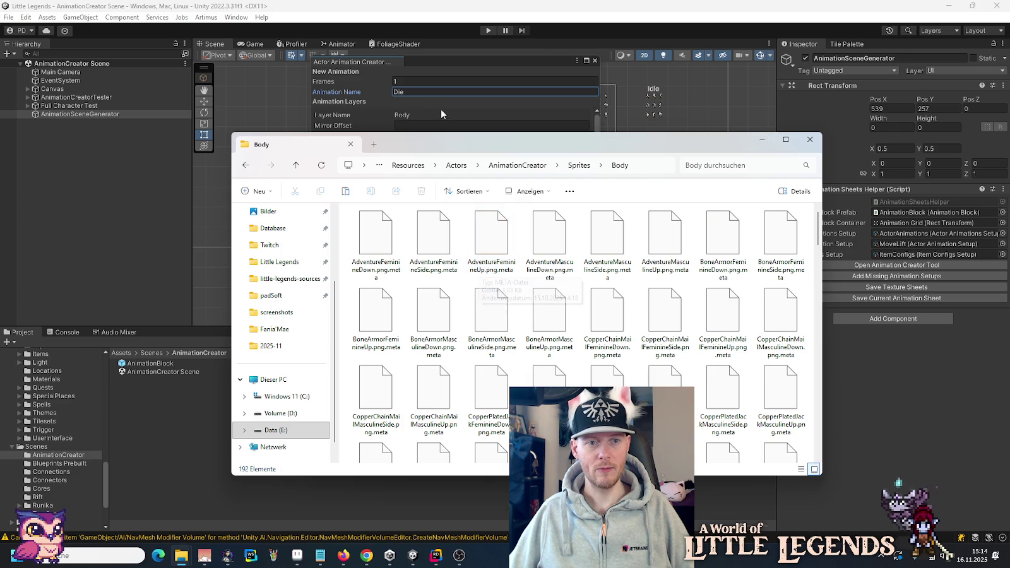
left_click(440, 106)
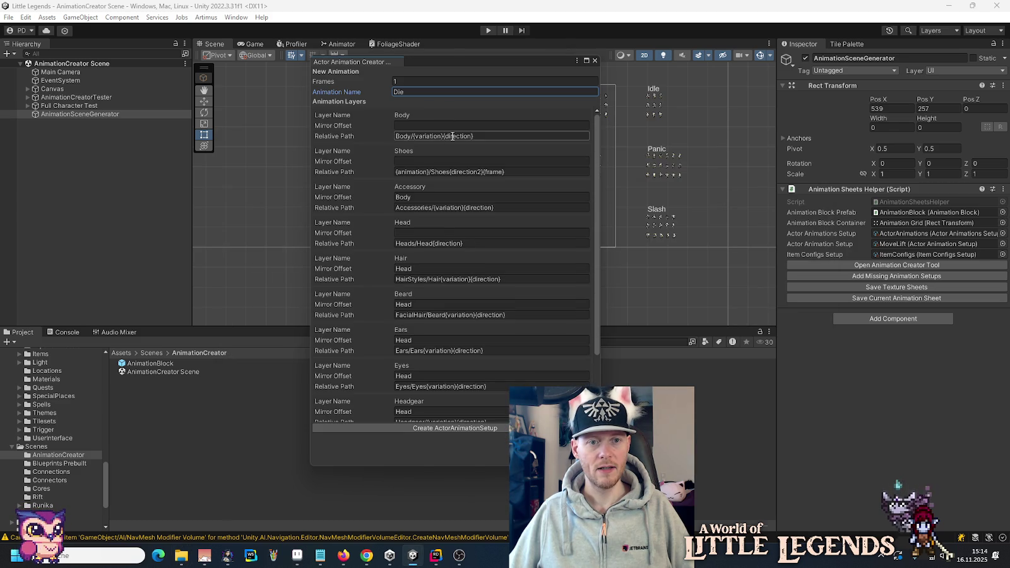
Step: Replace {direction} with Up in the Body path and delete {direction2}{frame} from the Shoes path
left_click(453, 136)
left_click_drag(442, 137, 537, 137)
type("Up")
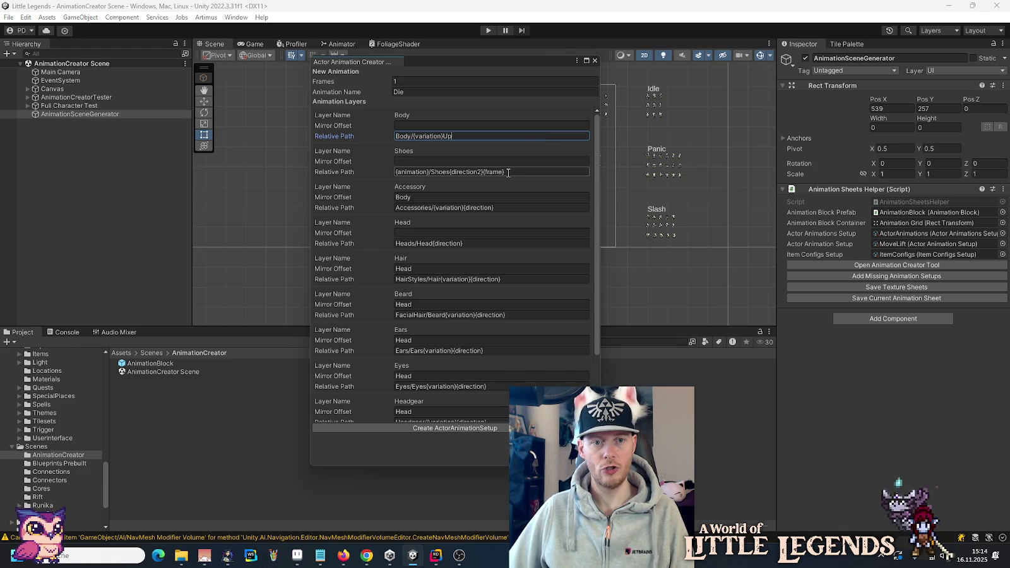
left_click_drag(449, 172, 527, 174)
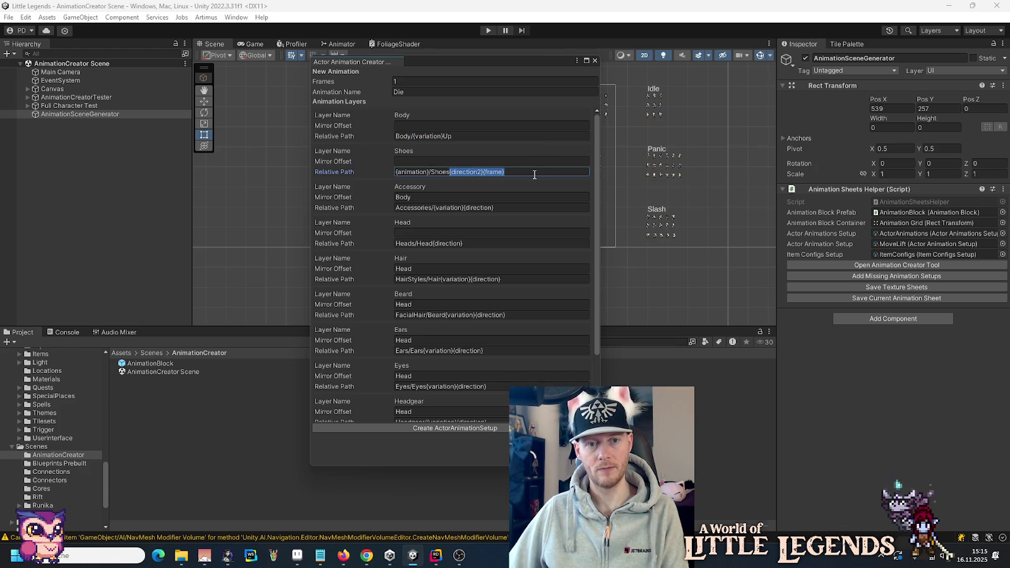
key("BackSpace")
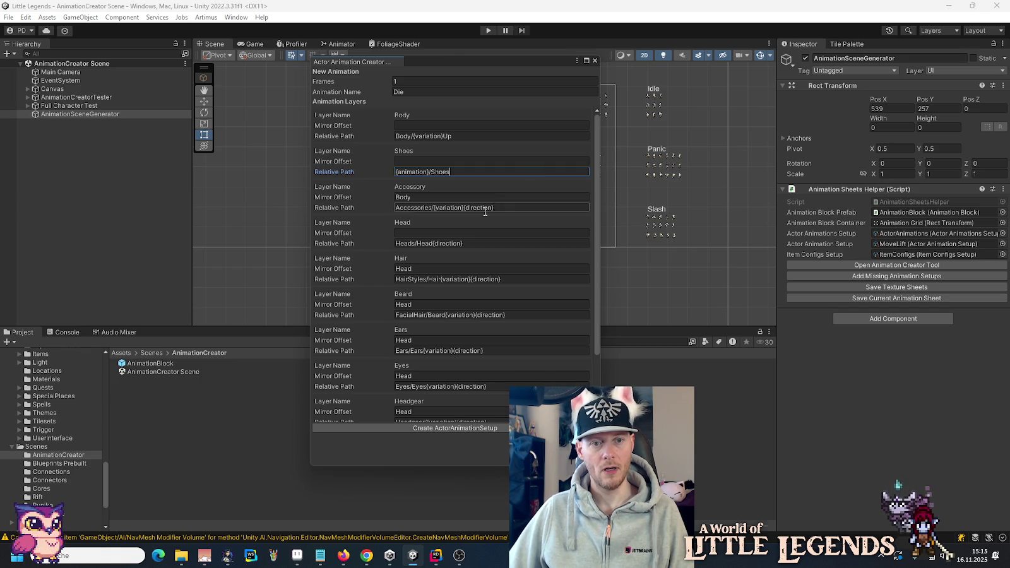
double_click(448, 136)
Step: Select {direction} in the Accessory path and check the Accessories sprite folder in Explorer
left_click(465, 209)
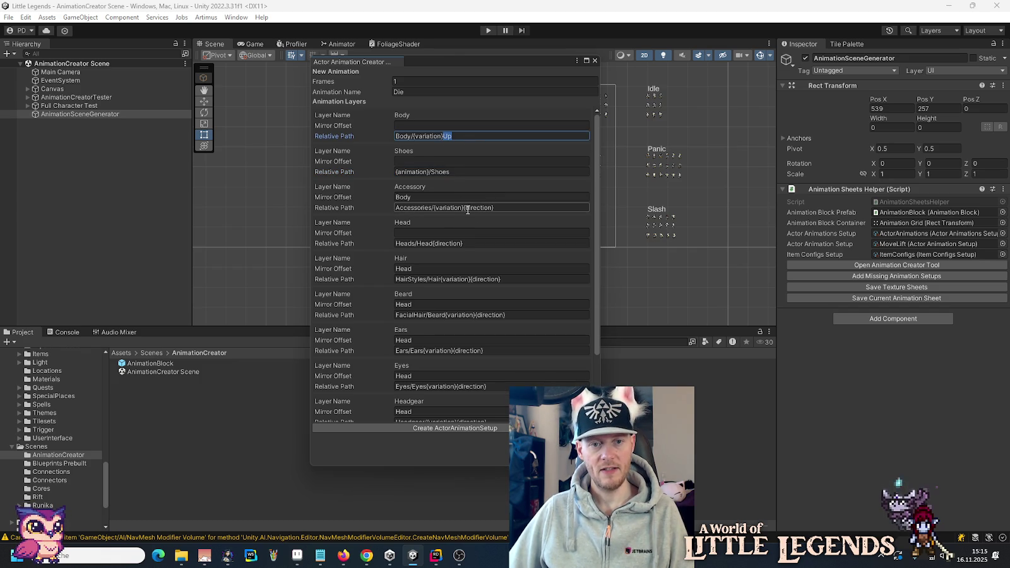
left_click(464, 207)
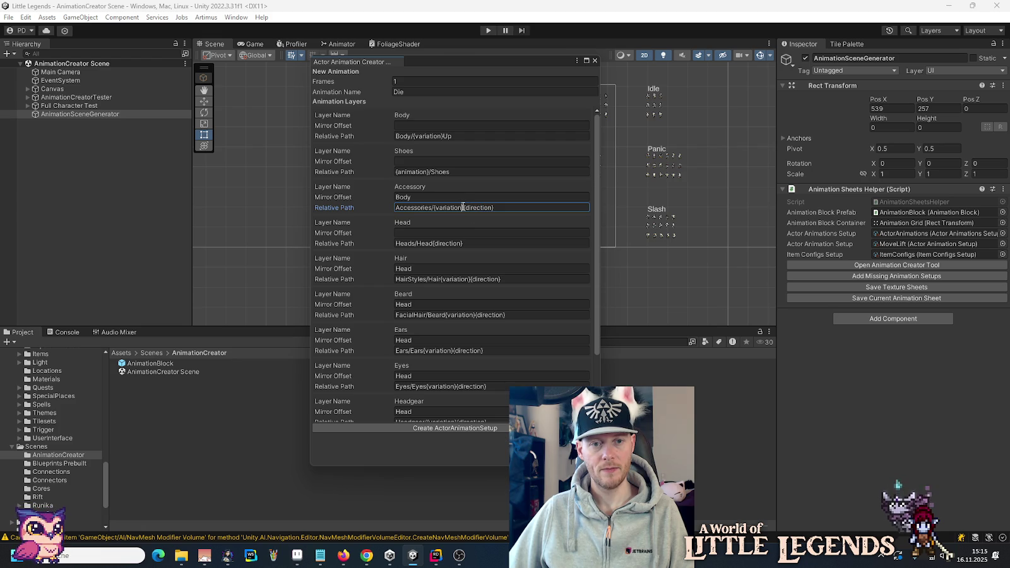
left_click_drag(464, 207, 503, 208)
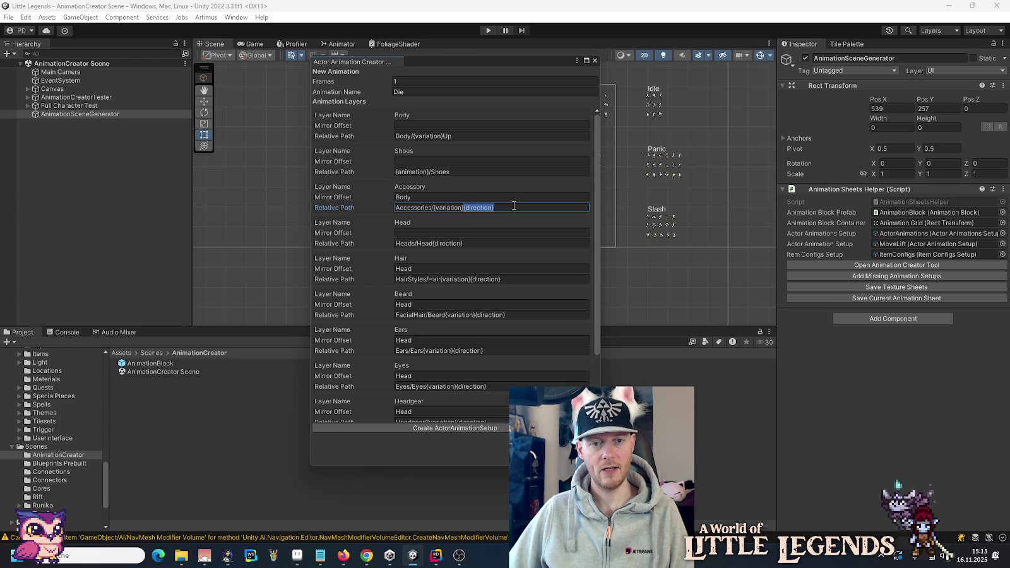
type("Up")
key("alt+Tab")
left_click(583, 166)
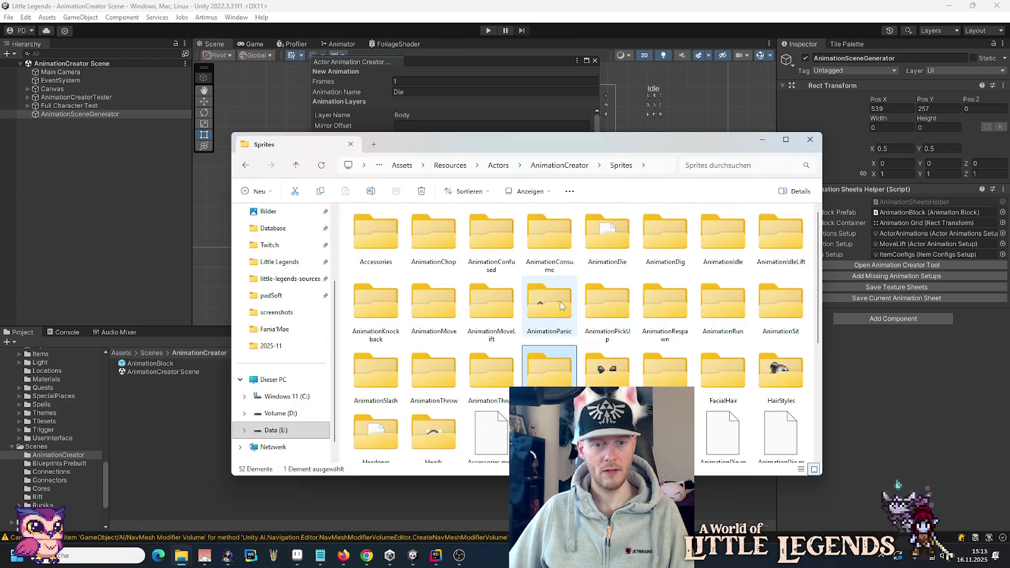
double_click(375, 240)
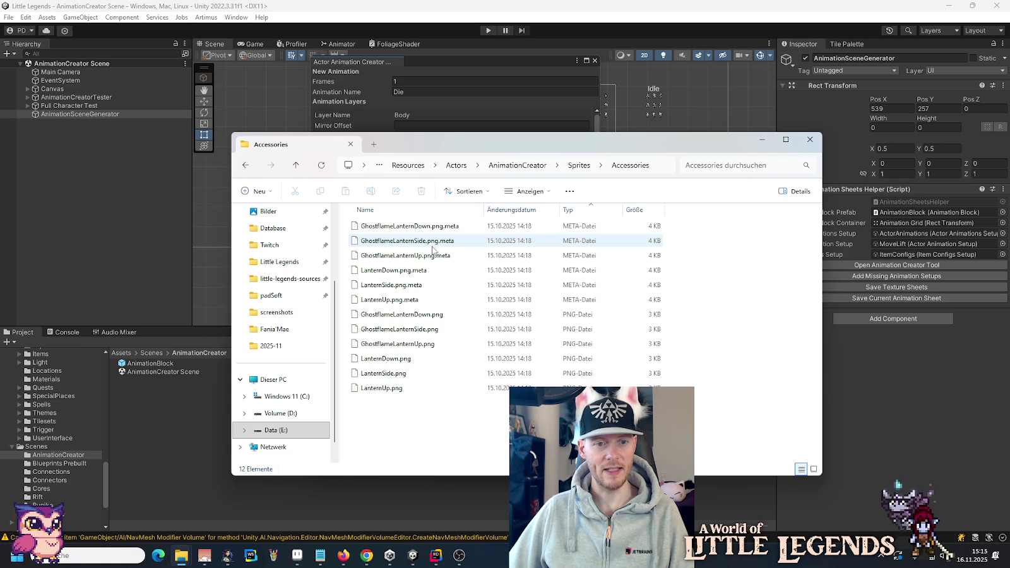
left_click(476, 62)
left_click(473, 209)
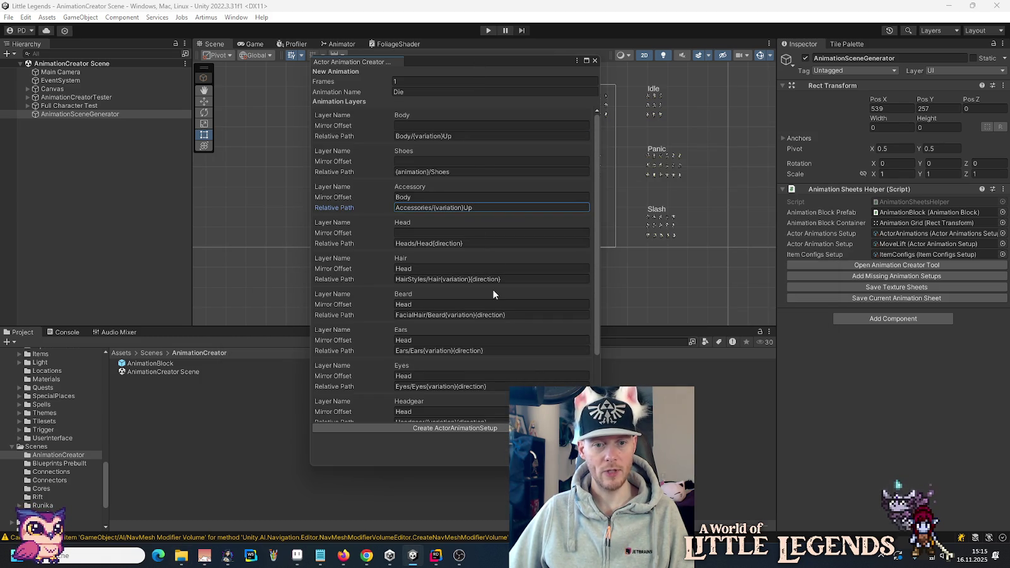
Step: Replace {direction} with Up in the Head layer's path
scroll(493, 294, "down", 1)
scroll(494, 293, "down", 1)
scroll(494, 294, "down", 1)
scroll(493, 290, "down", 1)
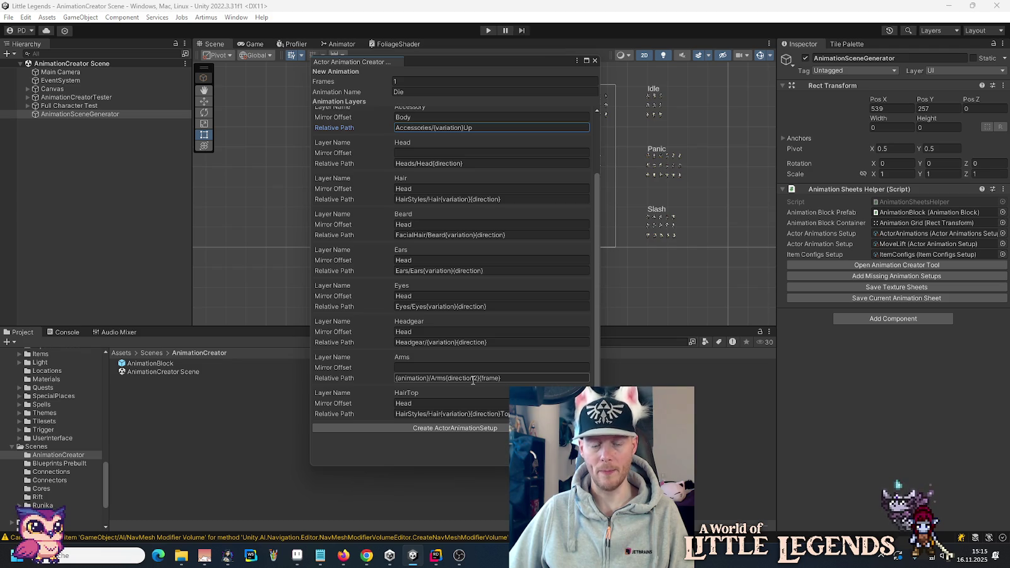
scroll(473, 380, "up", 2)
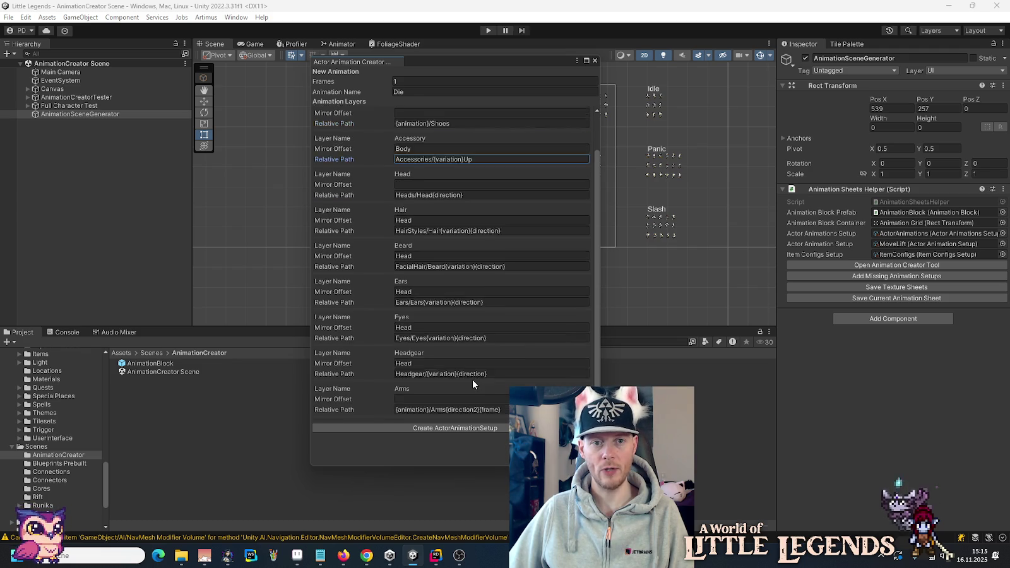
scroll(474, 380, "up", 2)
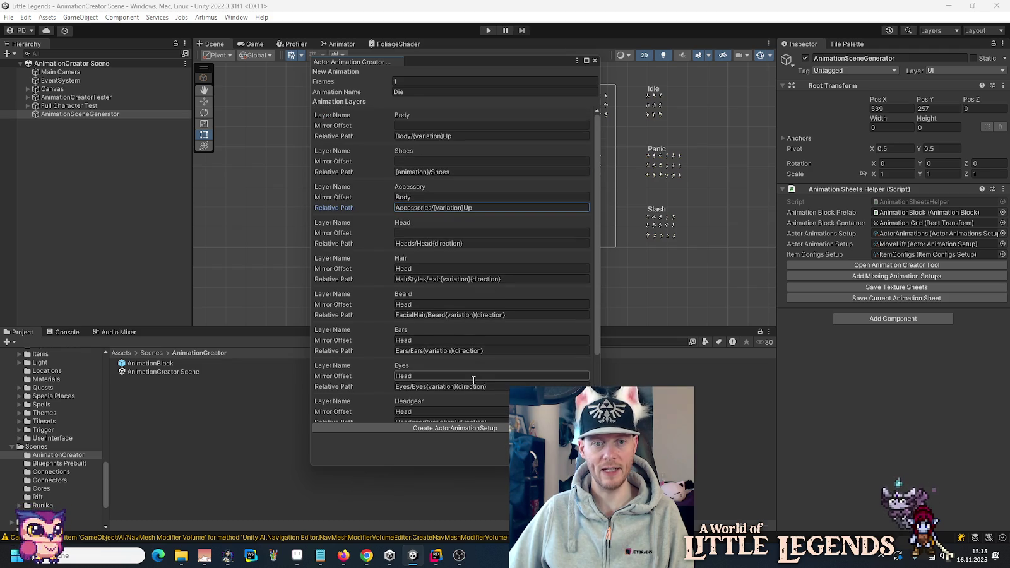
double_click(483, 242)
type("Up")
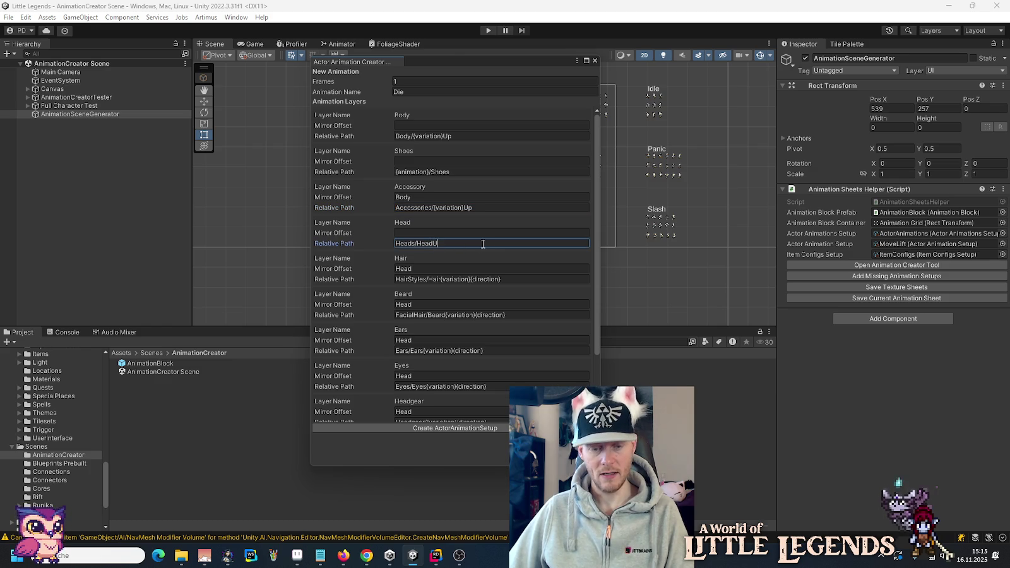
Step: Replace {direction} with Up in the Hair, Beard and Ears layer paths
left_click(468, 278)
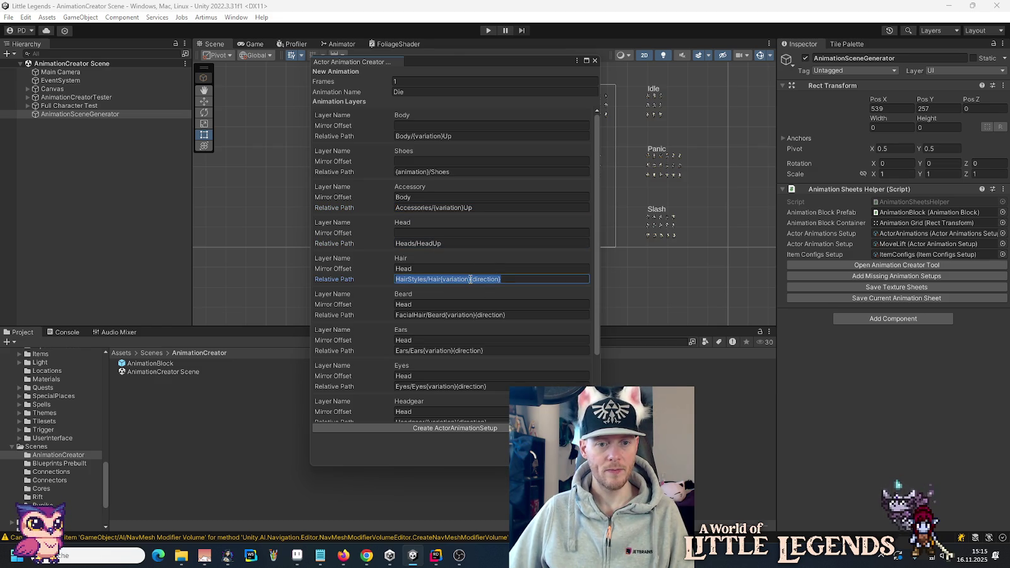
double_click(474, 279)
type("Up")
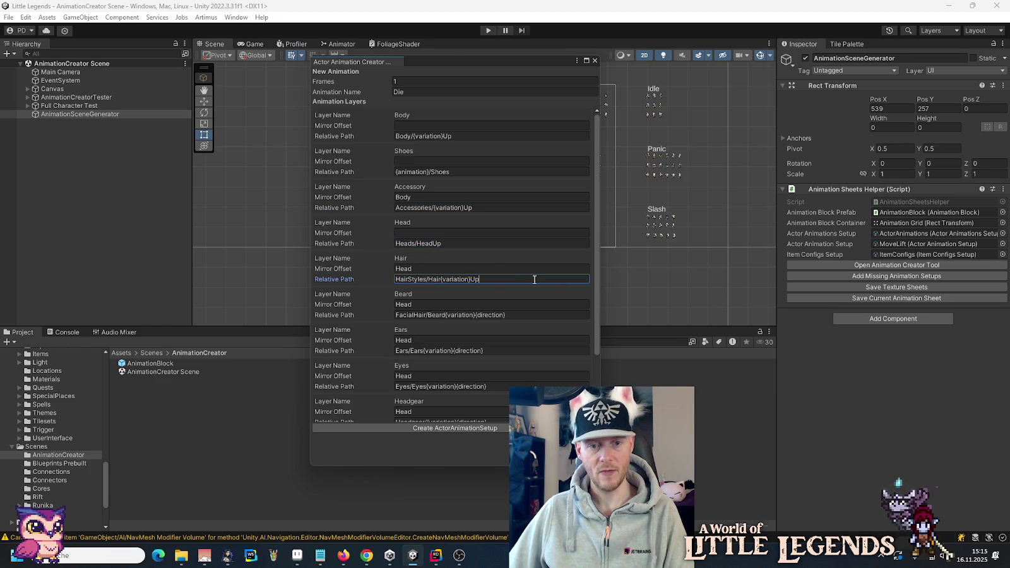
left_click(491, 315)
double_click(491, 315)
type("Up")
scroll(526, 292, "down", 3)
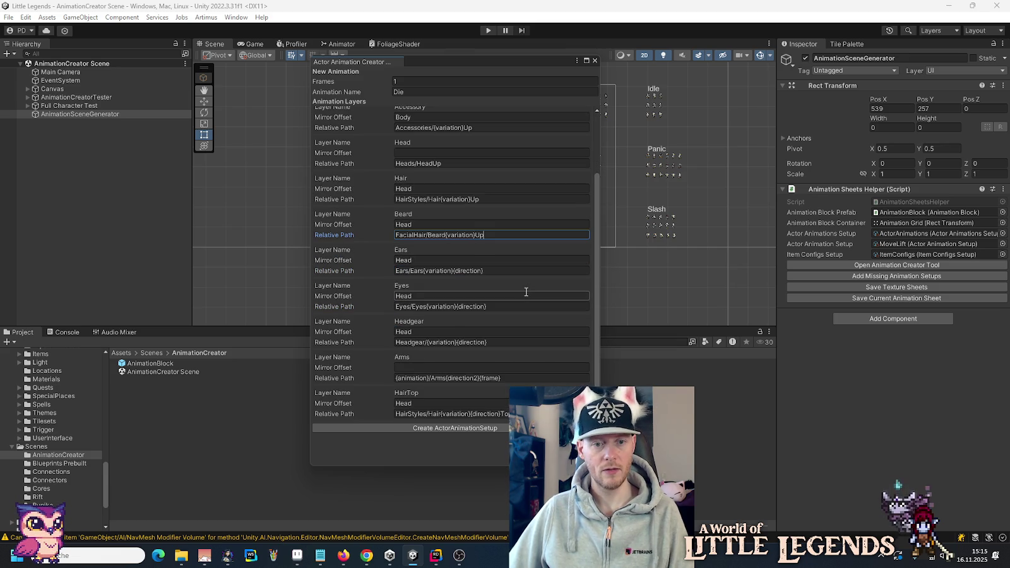
left_click(490, 273)
left_click(454, 271)
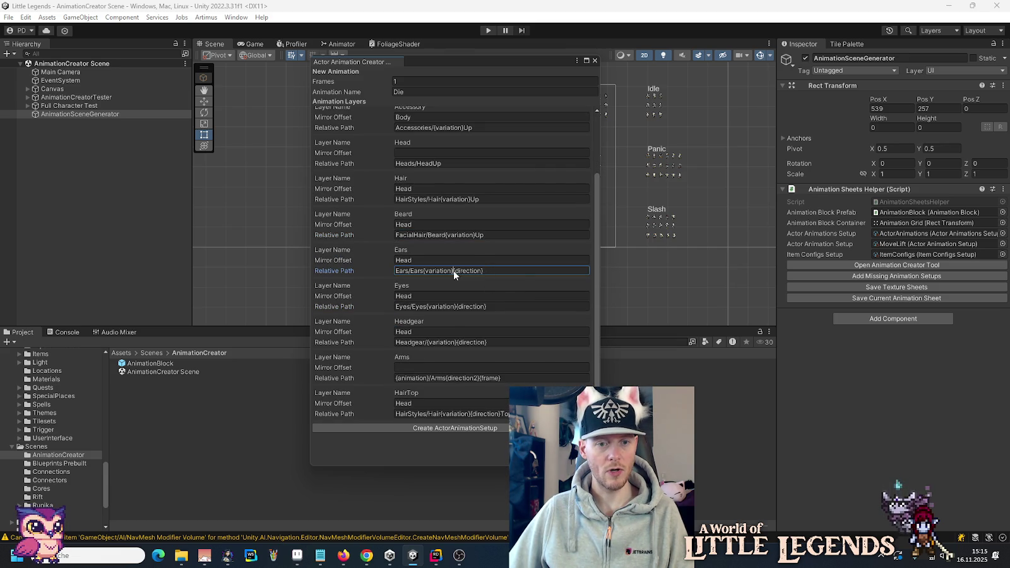
type("Up")
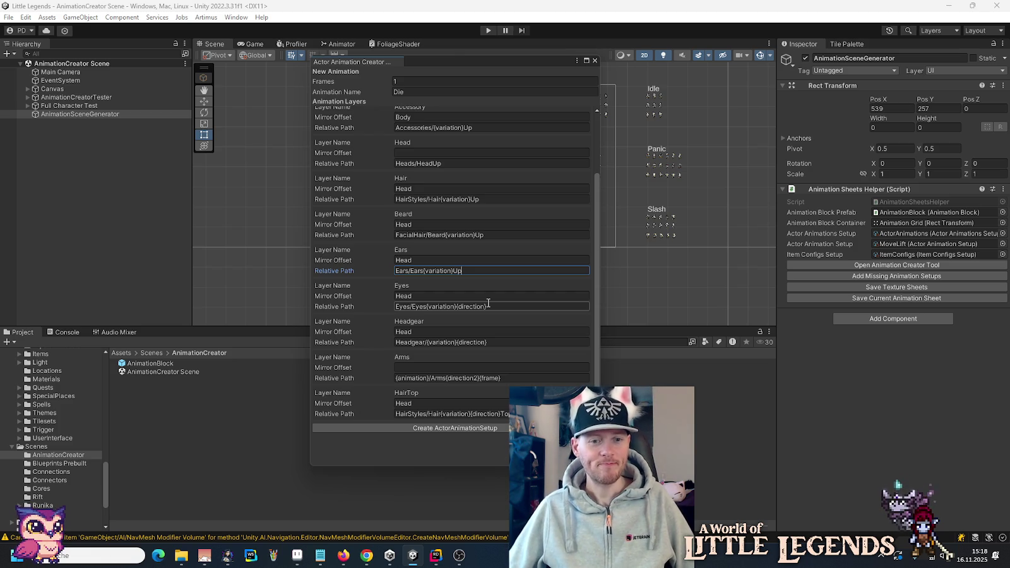
Step: Replace {direction} with Up in the Eyes and Headgear layer paths
left_click(462, 307)
left_click(458, 307)
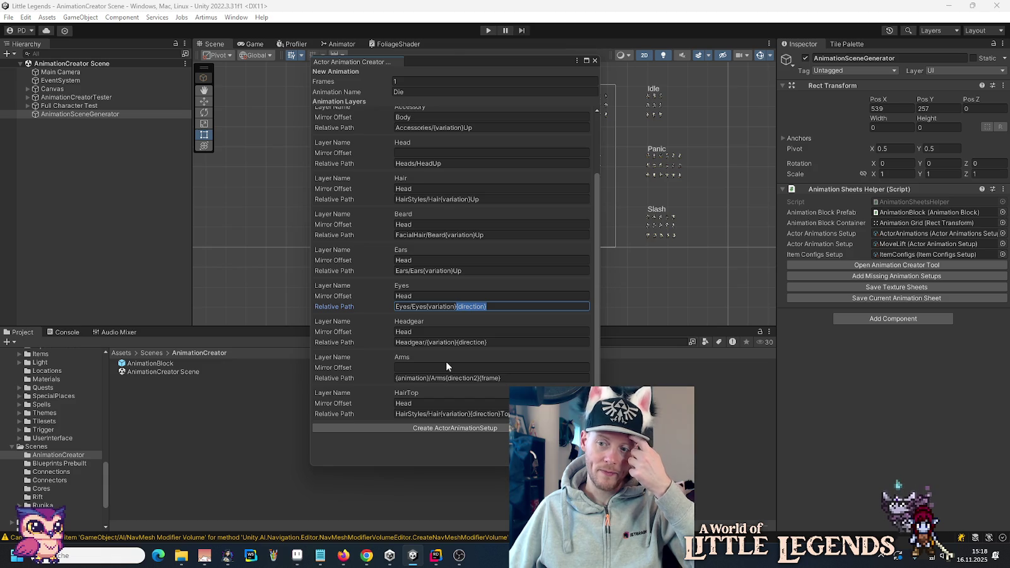
type("Up")
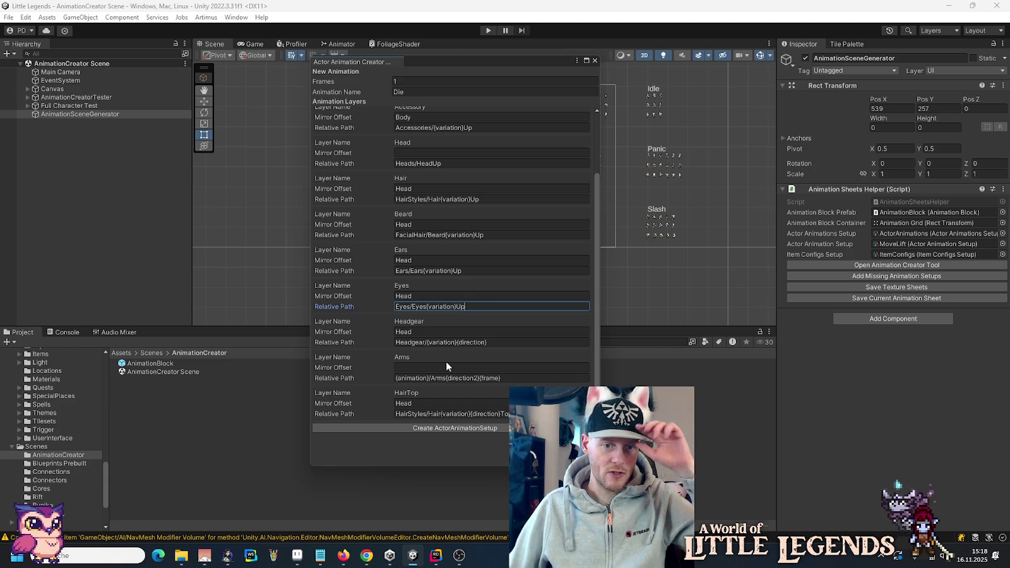
left_click(461, 342)
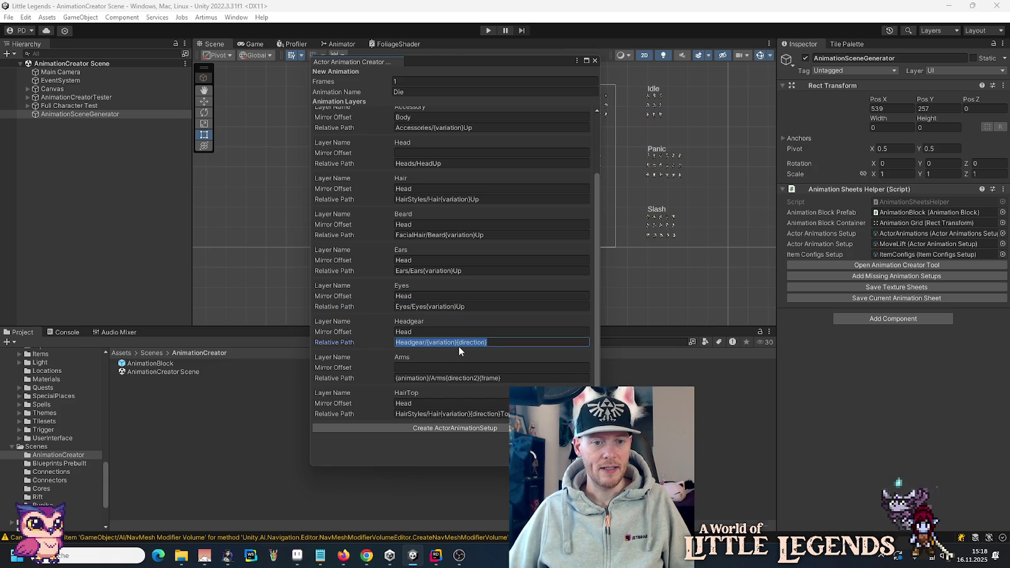
left_click_drag(456, 342, 523, 346)
type("Up")
Step: Delete {direction2}{frame} from the Arms path, set HairTop to Up, and create the Die setup asset
left_click(510, 376)
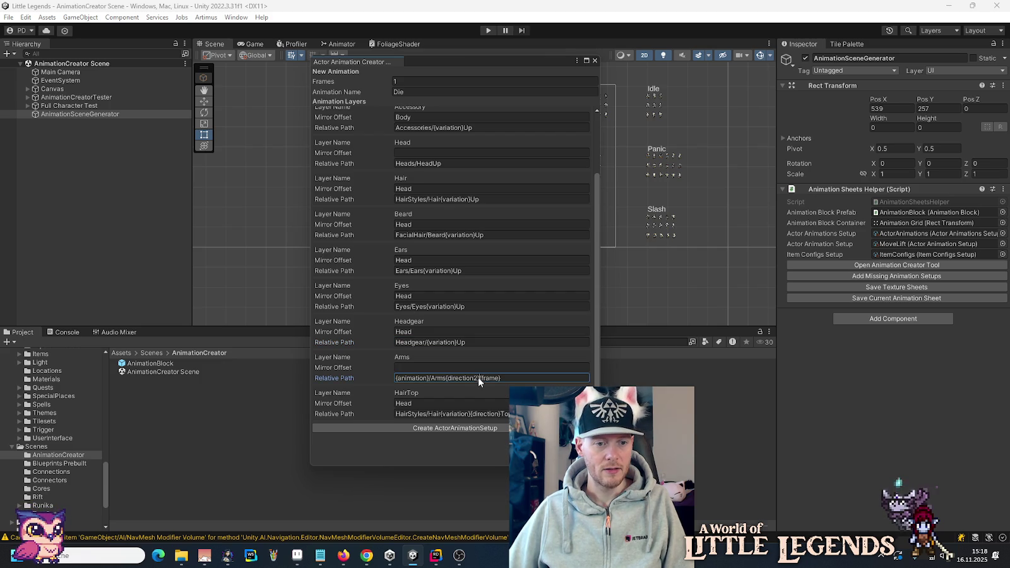
mouse_move(478, 377)
left_mouse_down()
mouse_move(466, 377)
mouse_move(529, 381)
left_mouse_up()
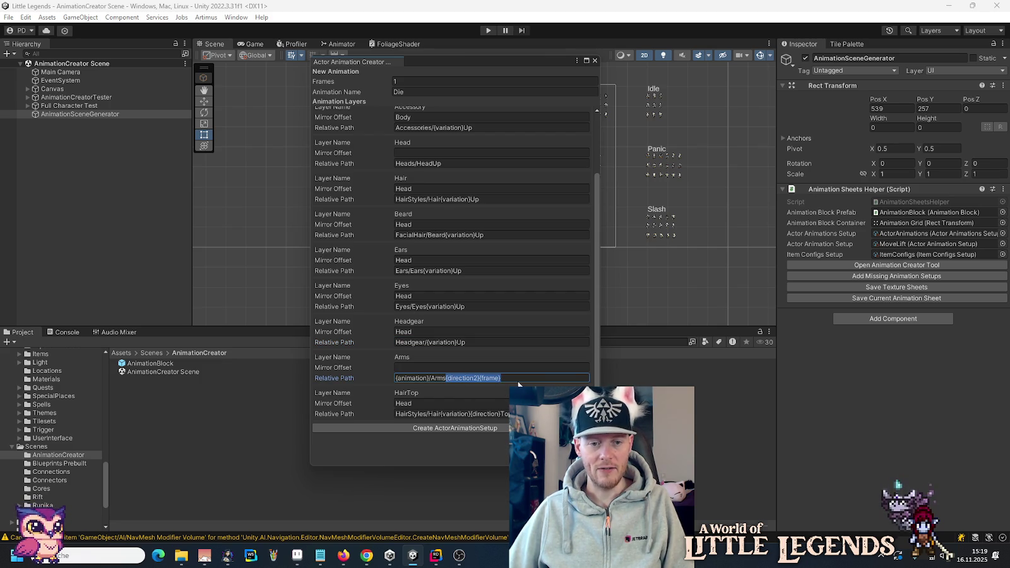
key("BackSpace")
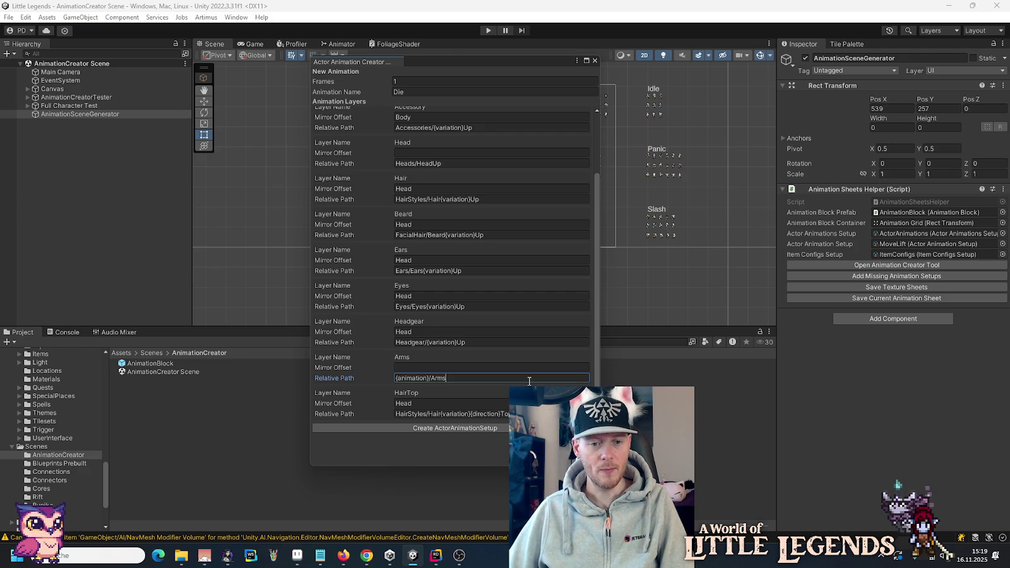
left_click(480, 415)
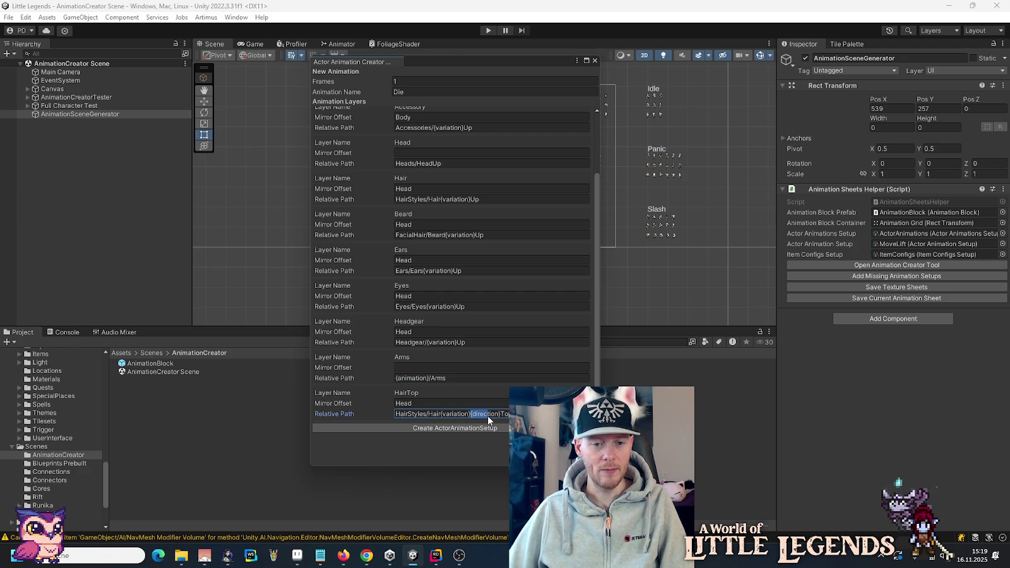
type("UpTop")
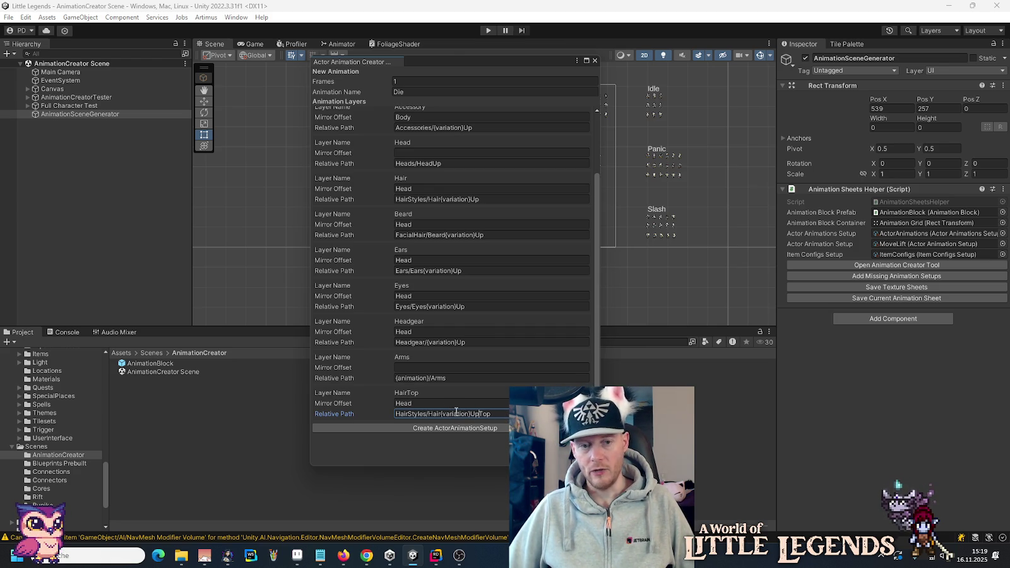
scroll(366, 392, "up", 3)
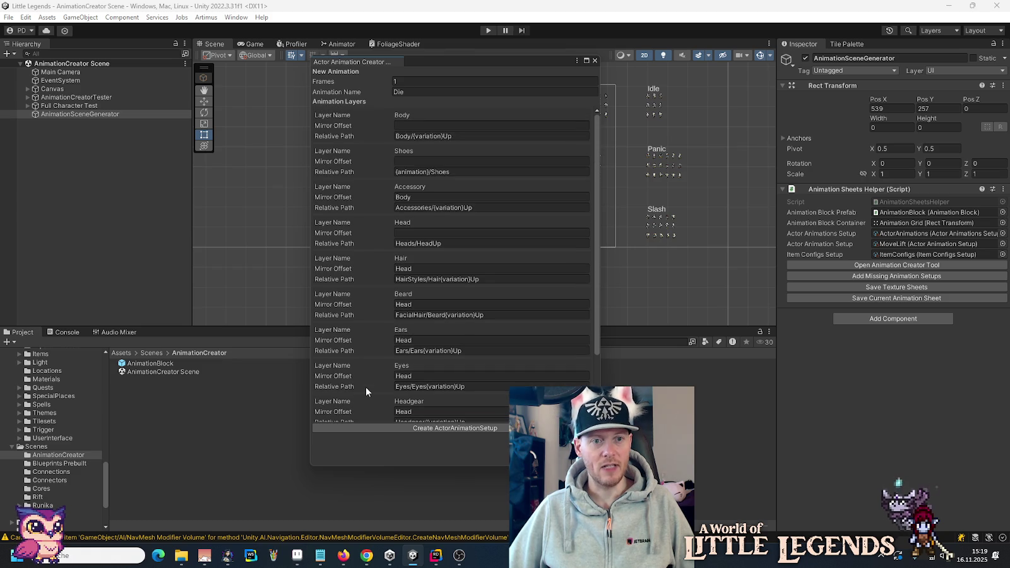
left_click(421, 428)
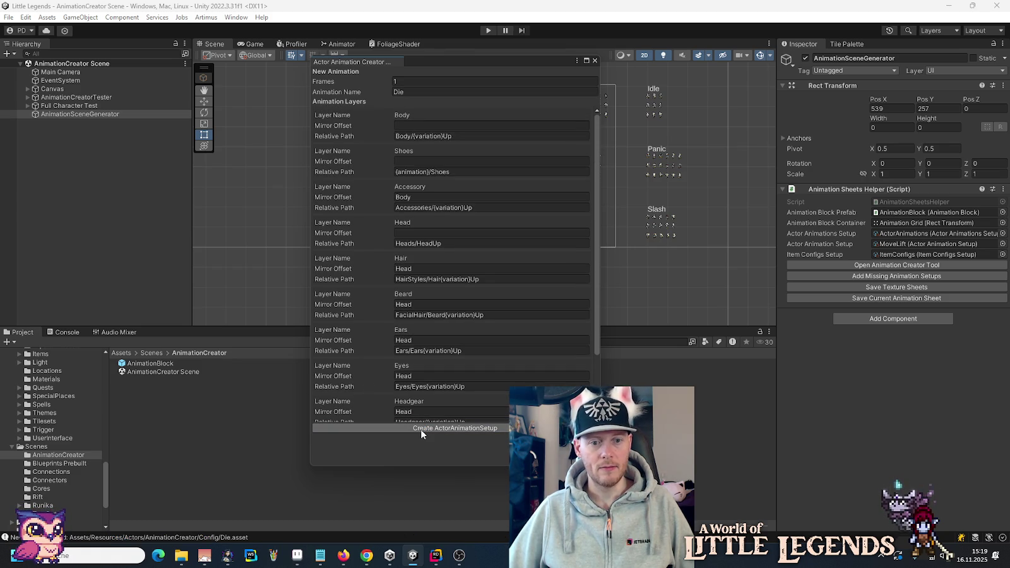
Step: Close the Actor Animation Creator and run Add Missing Animation Setups on the scene generator
left_click(595, 61)
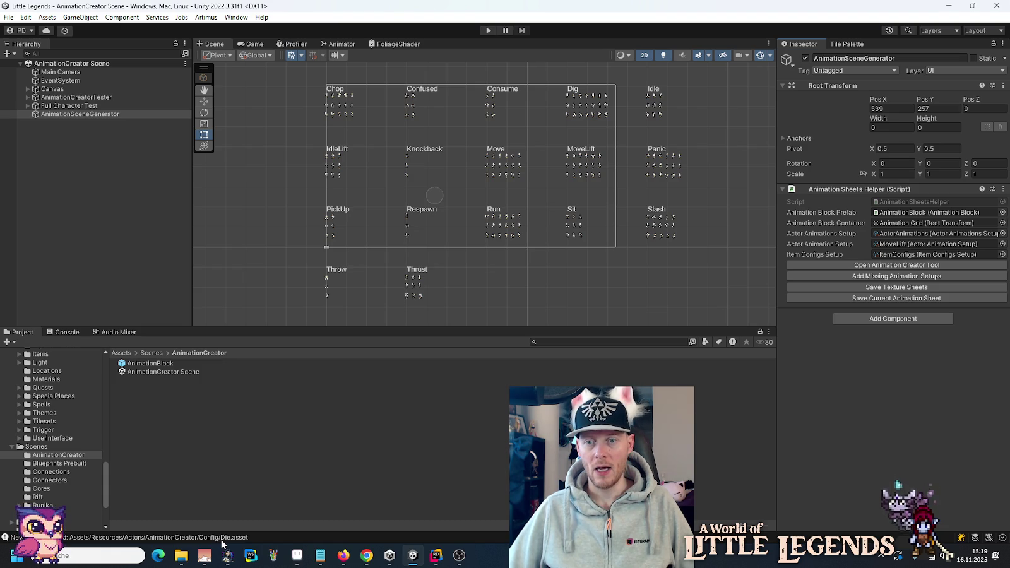
left_click(819, 277)
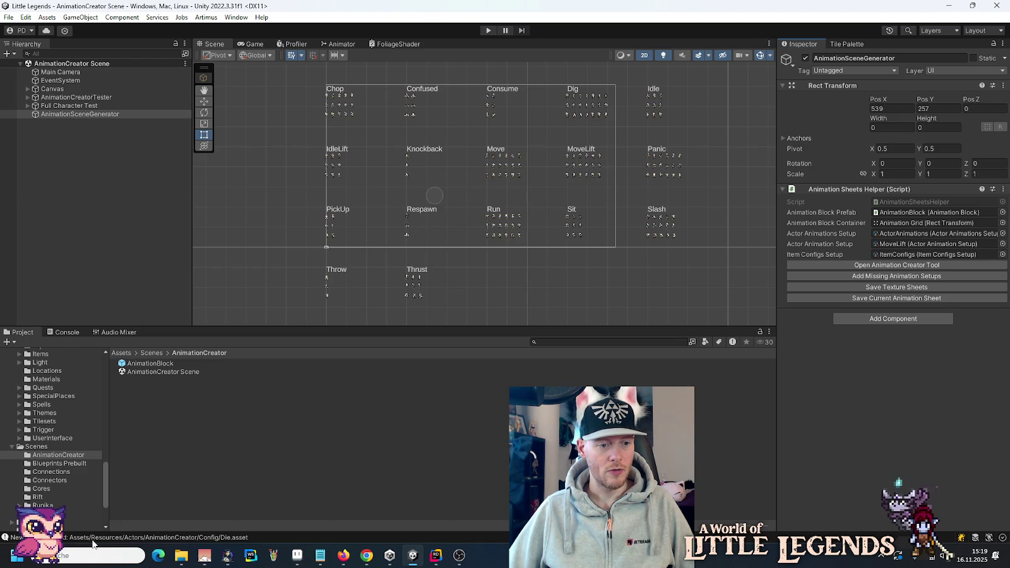
scroll(50, 442, "up", 5)
scroll(47, 410, "up", 5)
scroll(47, 409, "up", 3)
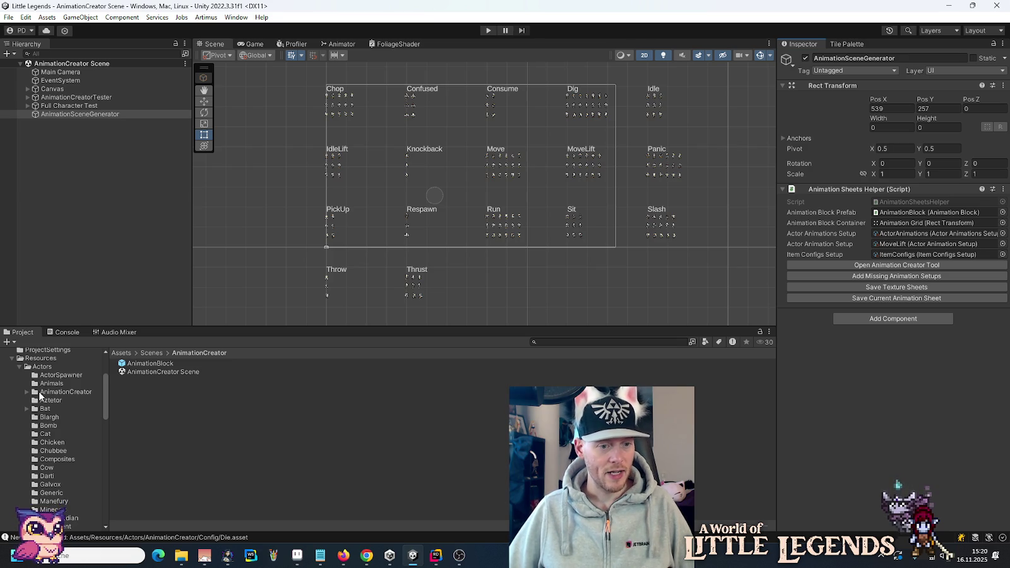
Step: Assign ActorAnimations as the Die setup's collection in Config, then add the missing Die block to the grid
left_click(39, 391)
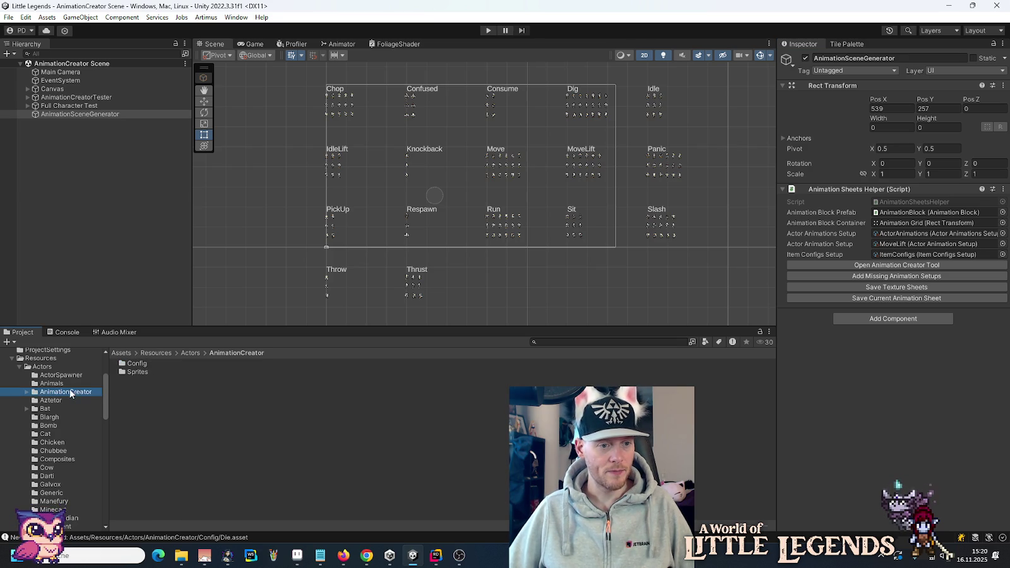
left_click(28, 392)
double_click(132, 364)
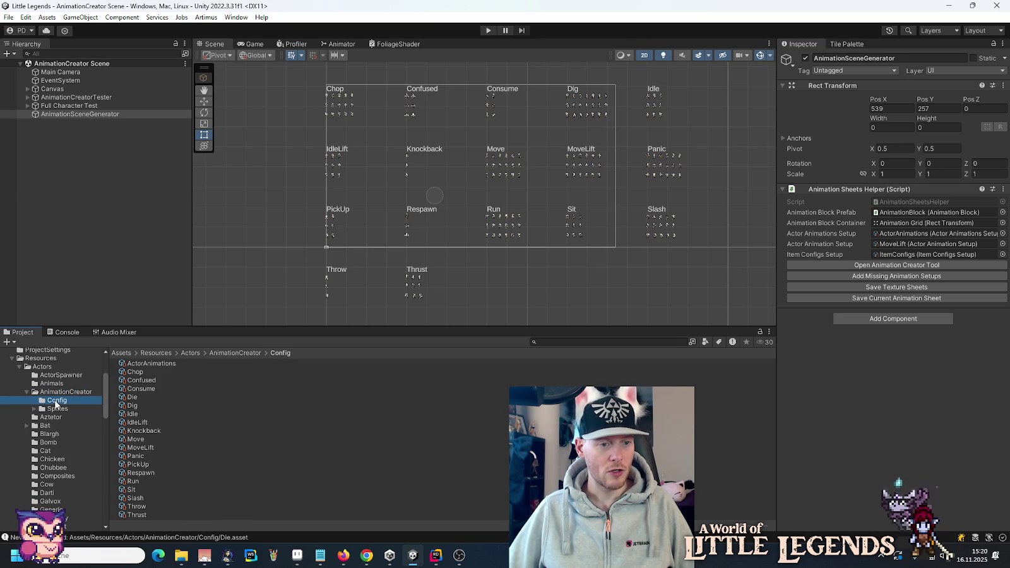
left_click(132, 363)
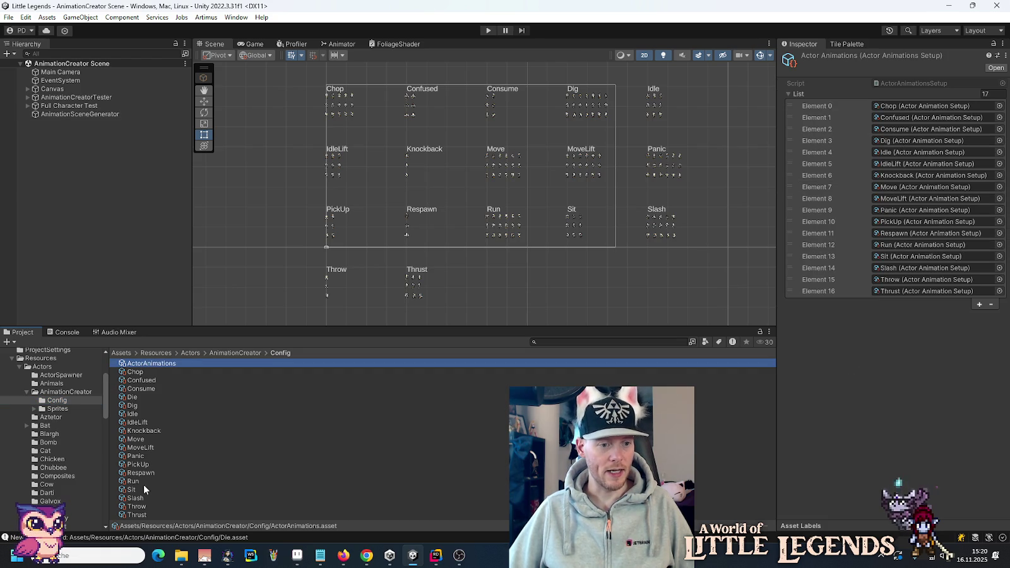
left_click(137, 398)
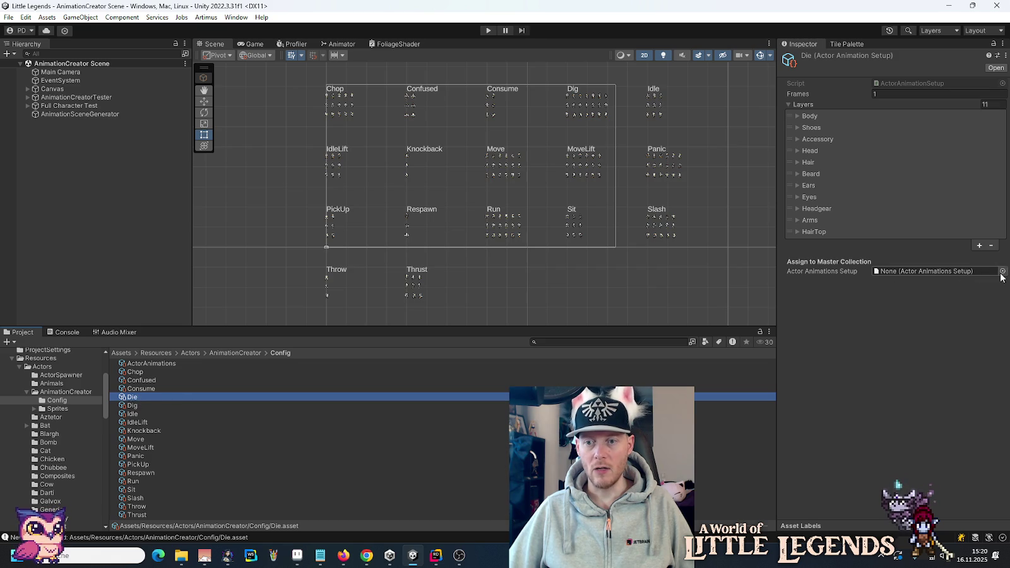
left_click(1003, 271)
double_click(505, 250)
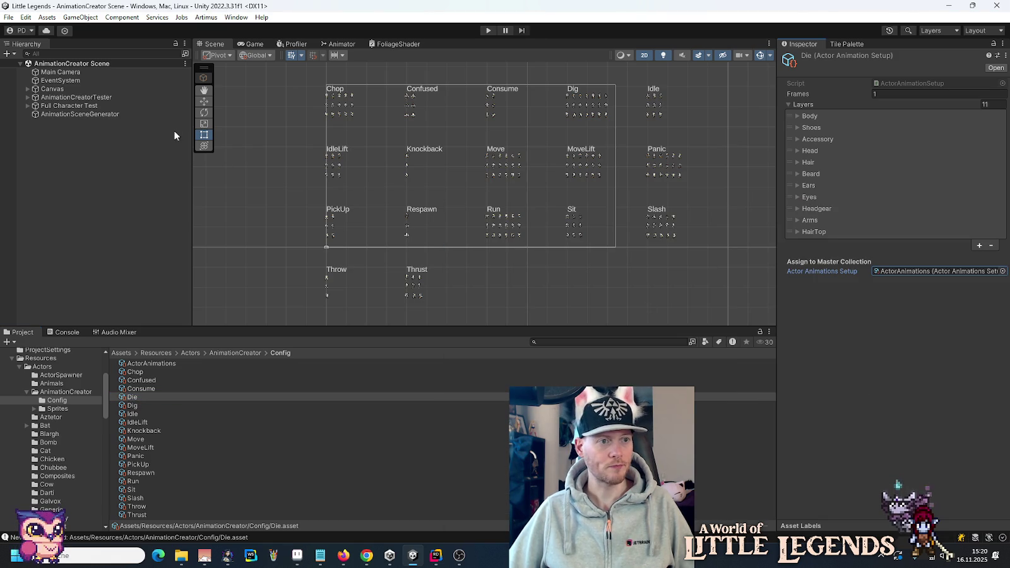
left_click(94, 114)
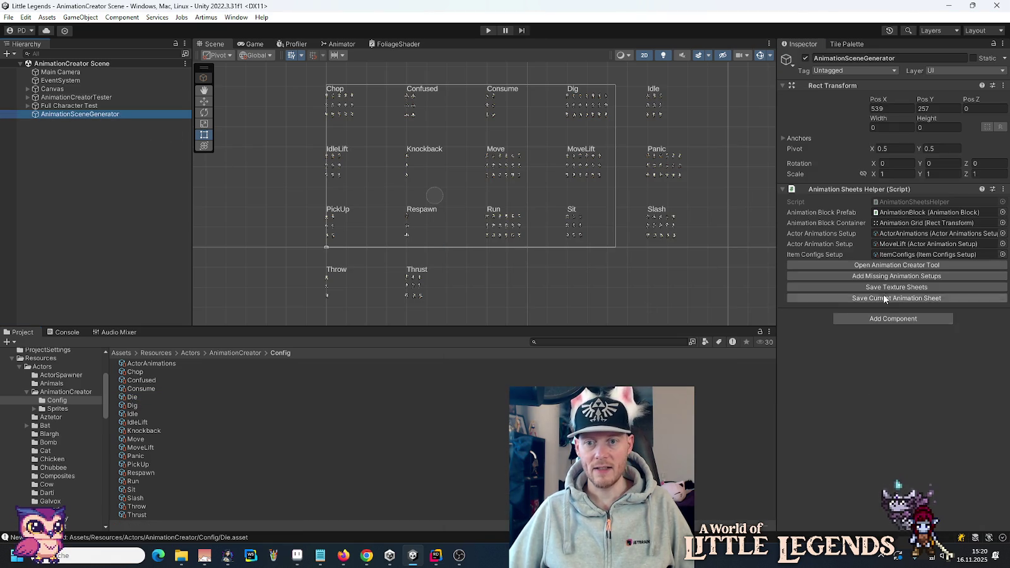
left_click(883, 277)
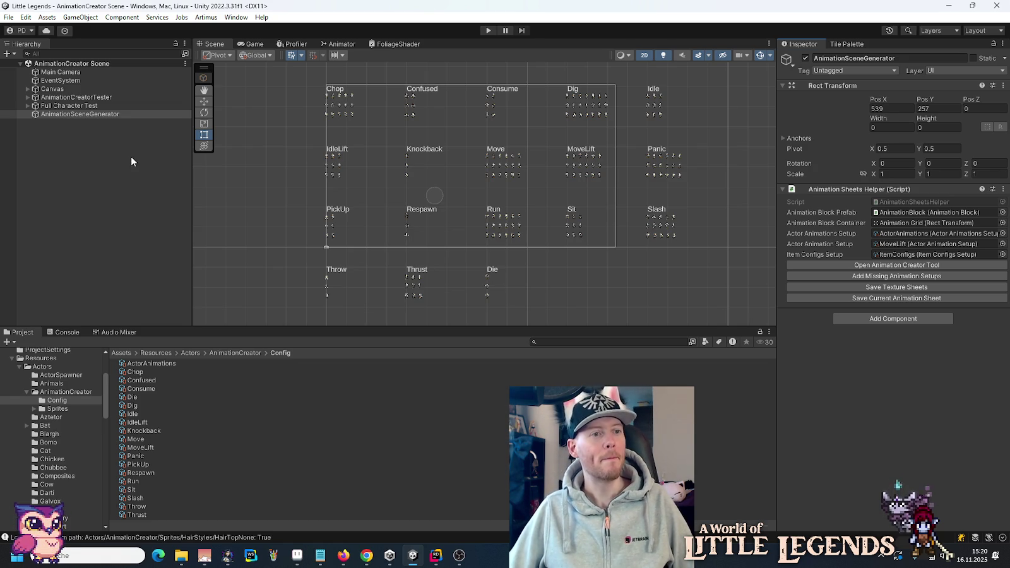
Step: Drag the Die block under Animation Grid to sit between Consume and Dig, then deselect it
left_click(28, 89)
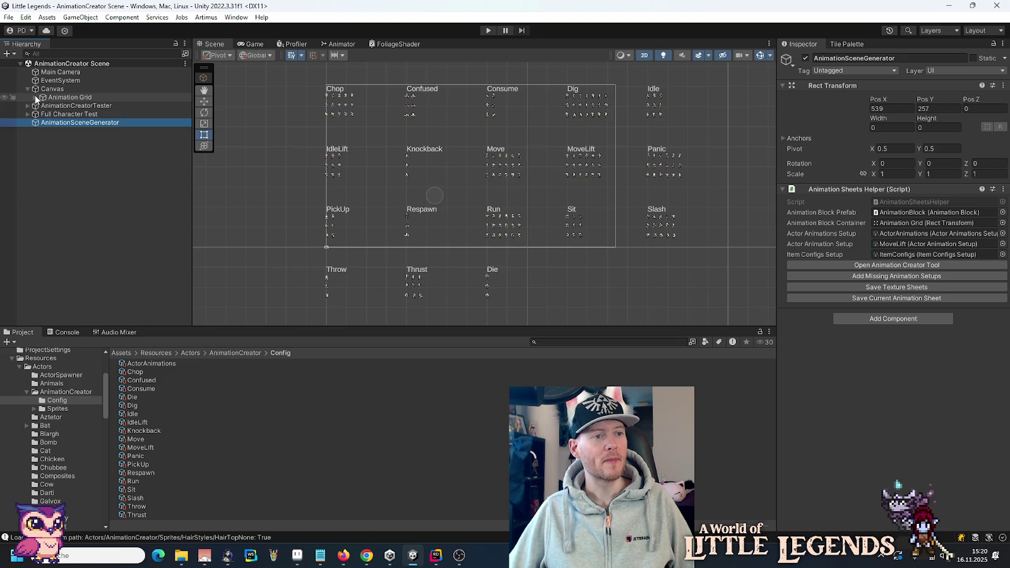
left_click(36, 98)
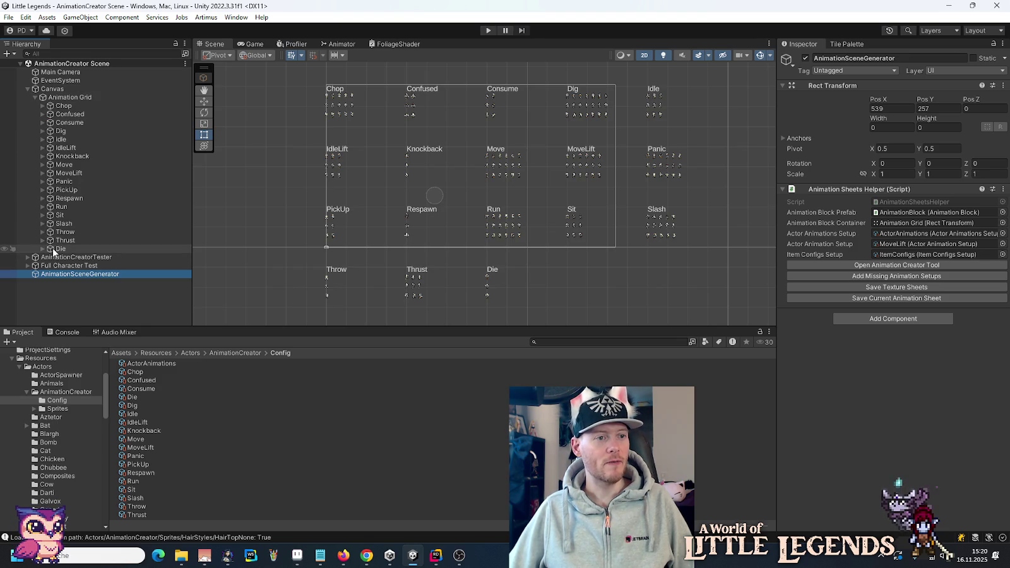
left_click_drag(52, 248, 62, 133)
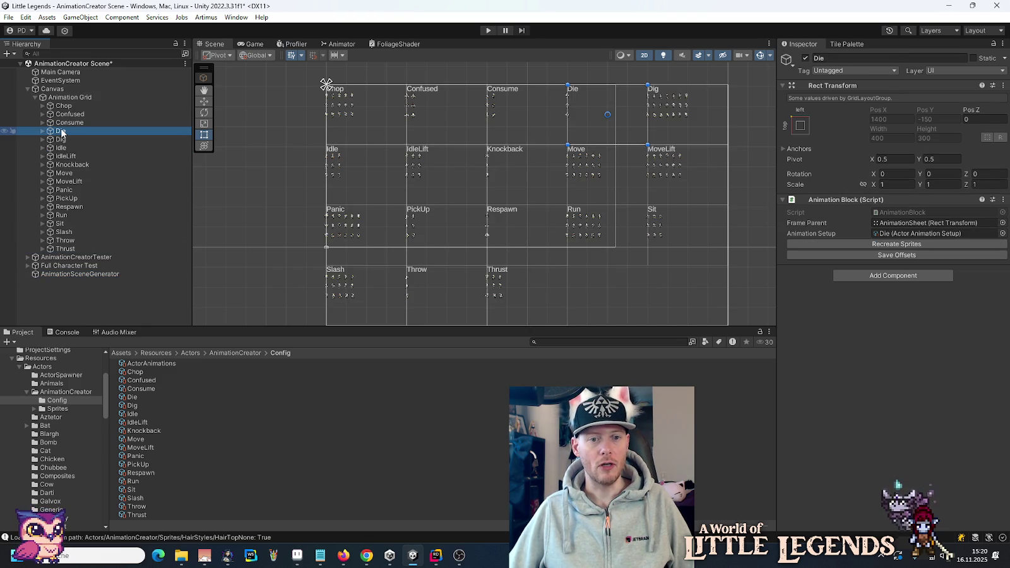
left_click(86, 300)
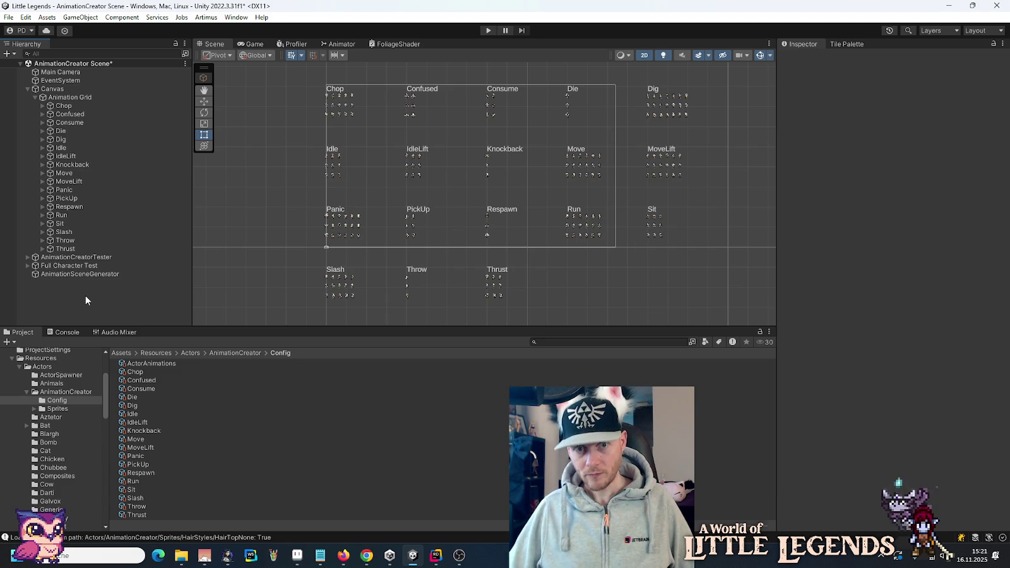
Step: Zoom the Unity Scene view in close on the Animation Grid sprites
scroll(581, 110, "up", 2)
scroll(574, 104, "up", 2)
scroll(571, 102, "up", 1)
scroll(571, 102, "up", 1)
scroll(570, 102, "up", 2)
scroll(566, 104, "up", 2)
scroll(566, 105, "up", 1)
scroll(565, 105, "up", 1)
scroll(565, 106, "up", 1)
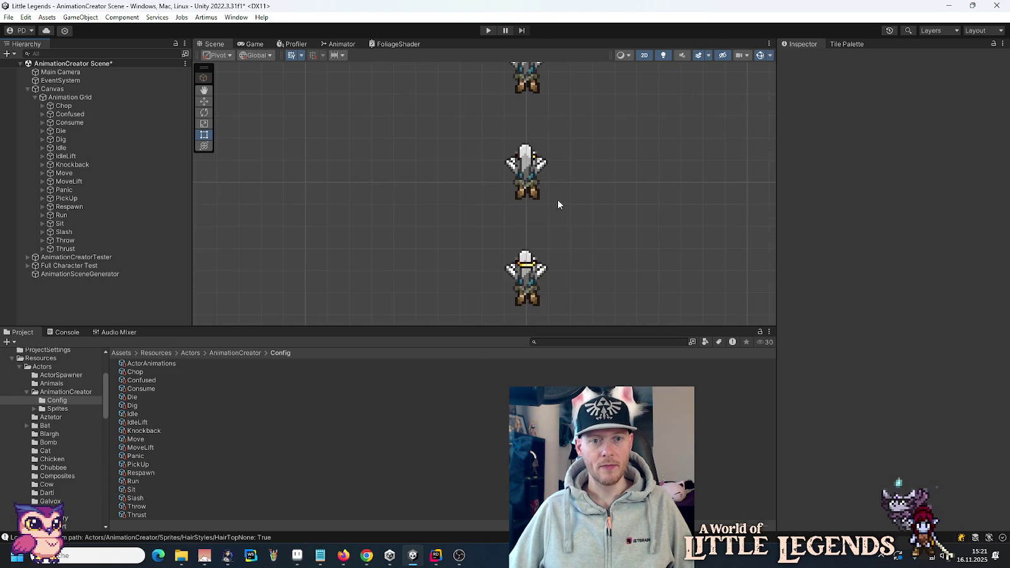
scroll(571, 225, "down", 2)
scroll(571, 225, "down", 1)
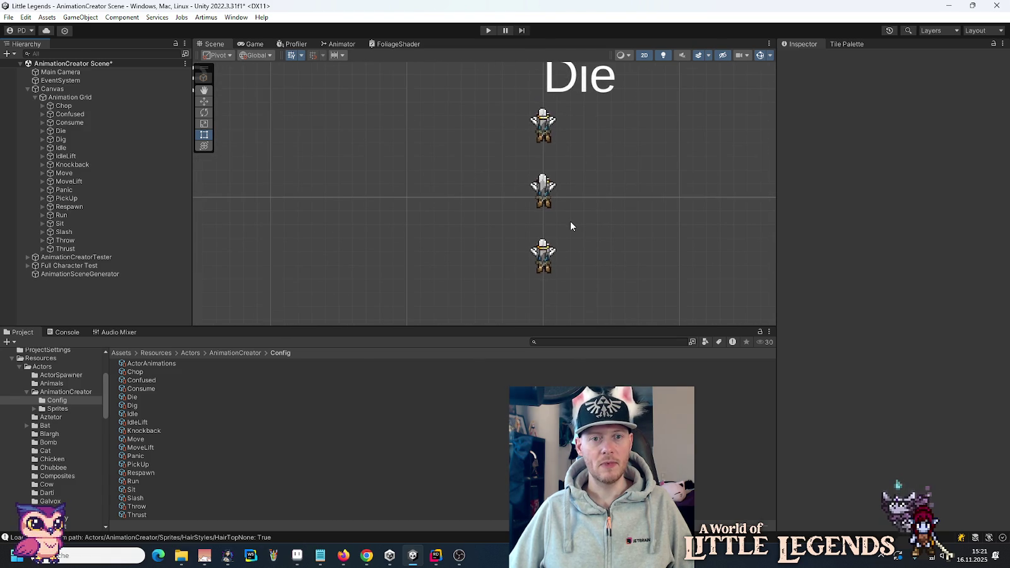
Step: Centre the Scene view on the Die row sprites, then switch to animations.png in Aseprite
mouse_move(633, 155)
left_mouse_down()
mouse_move(427, 214)
mouse_move(336, 131)
mouse_move(409, 181)
mouse_move(408, 200)
left_mouse_up()
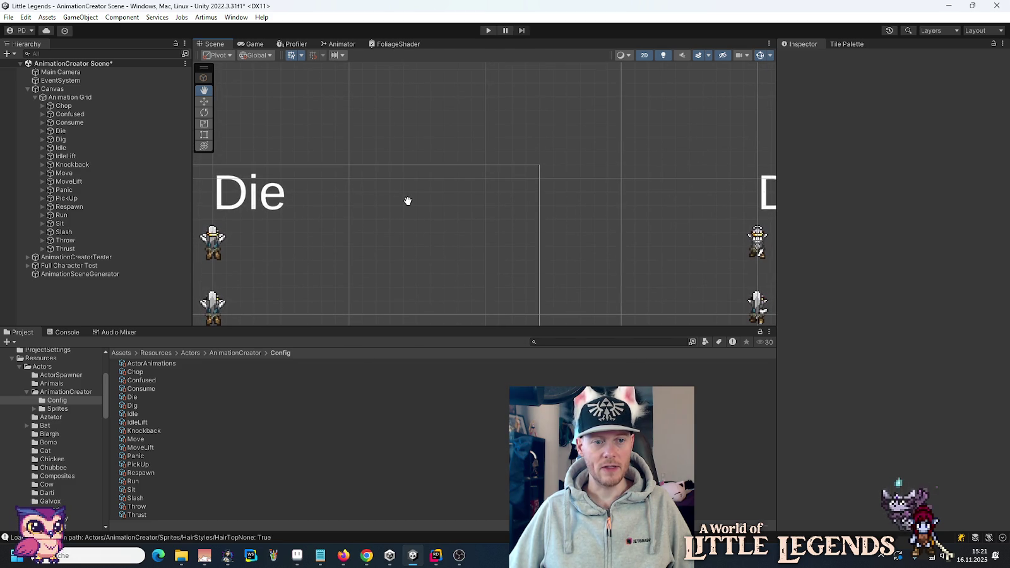
left_click_drag(408, 201, 437, 178)
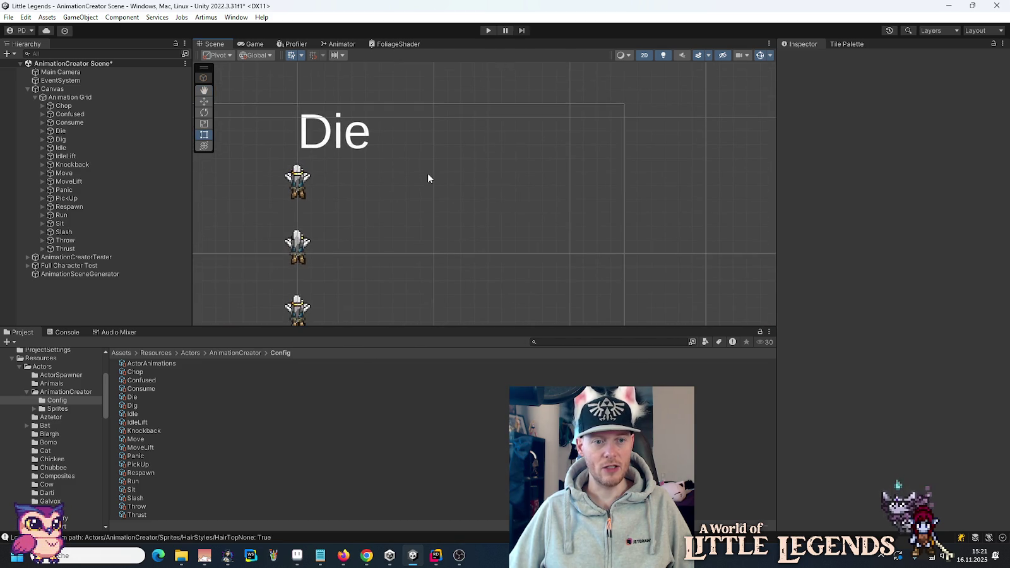
scroll(428, 173, "up", 1)
left_click(297, 556)
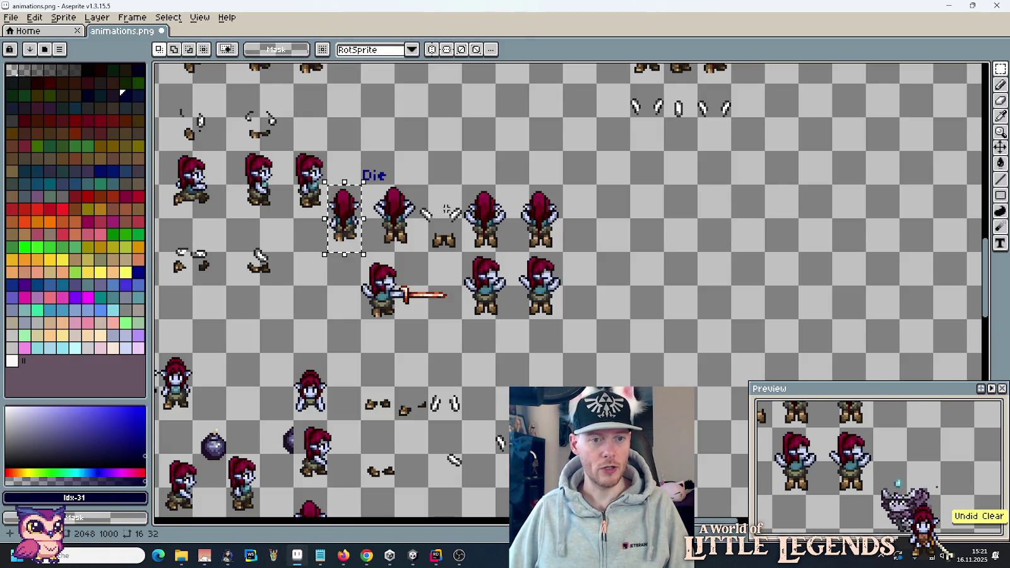
Step: Measure the 32-pixel gap between the leg sprites on animations.png with a temporary selection
scroll(311, 236, "up", 4)
scroll(411, 220, "up", 3)
scroll(399, 217, "down", 2)
left_click_drag(328, 193, 723, 199)
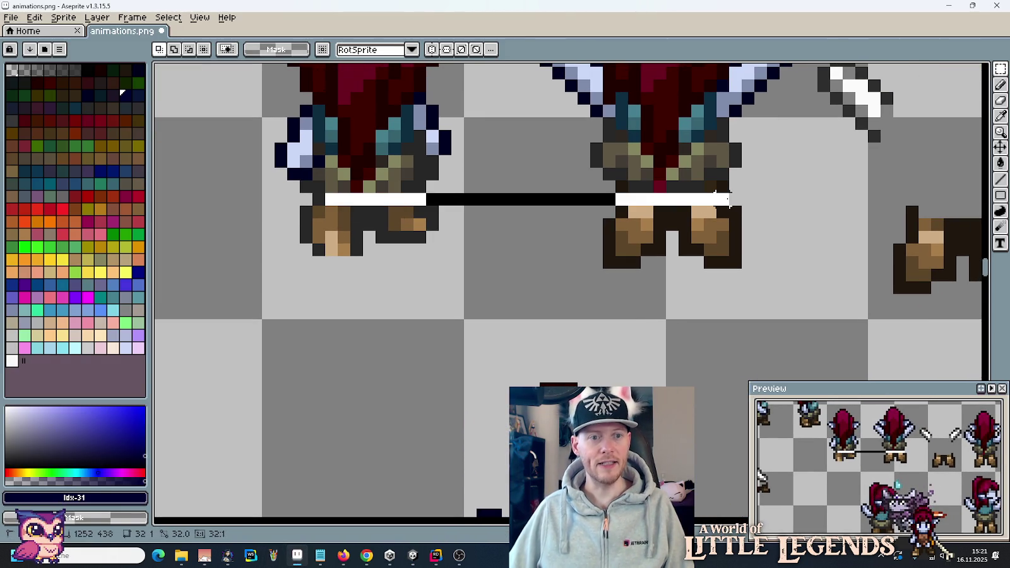
mouse_move(729, 199)
left_mouse_down()
mouse_move(729, 188)
mouse_move(715, 187)
left_mouse_up()
left_click(627, 255)
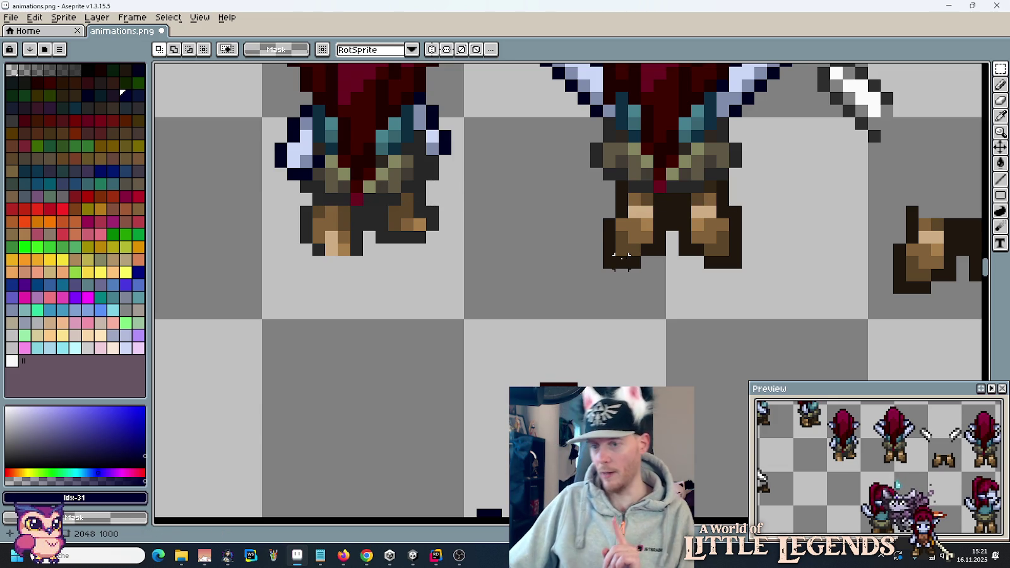
Step: Delete the extra leftmost Die-row sprite, save animations.png, and return to Unity
scroll(622, 256, "down", 3)
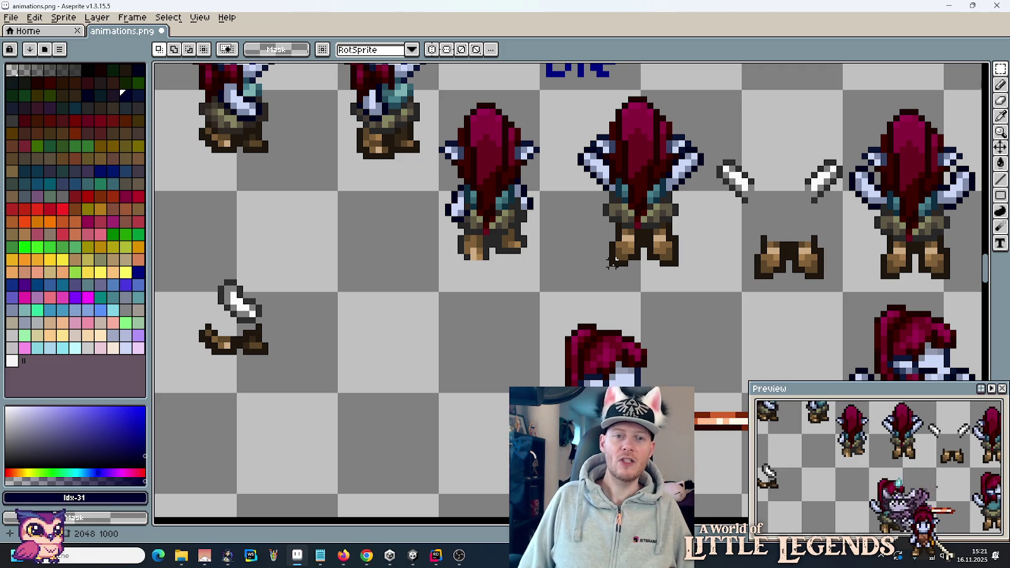
left_click_drag(511, 263, 511, 150)
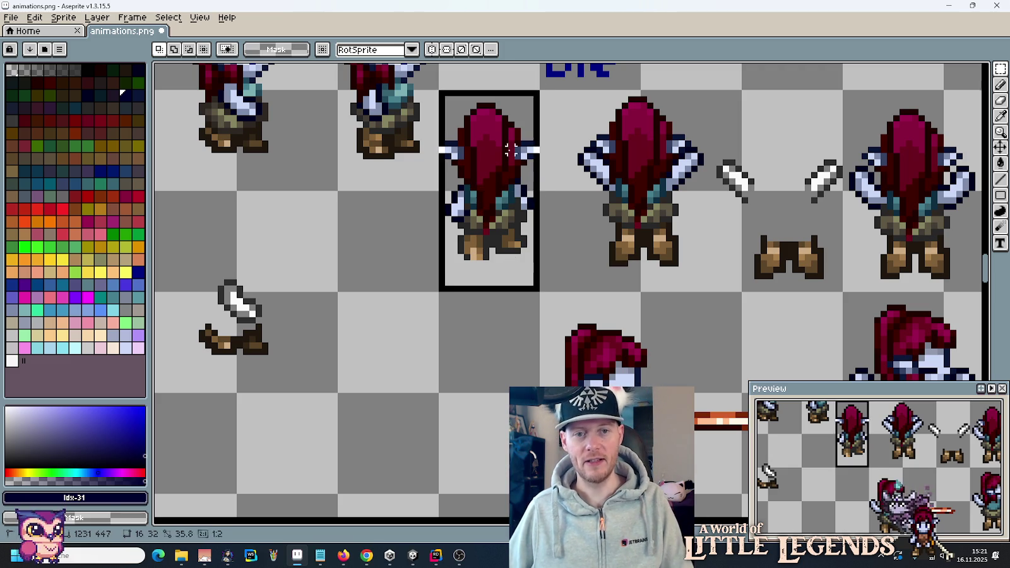
key("Delete")
key("ctrl+s")
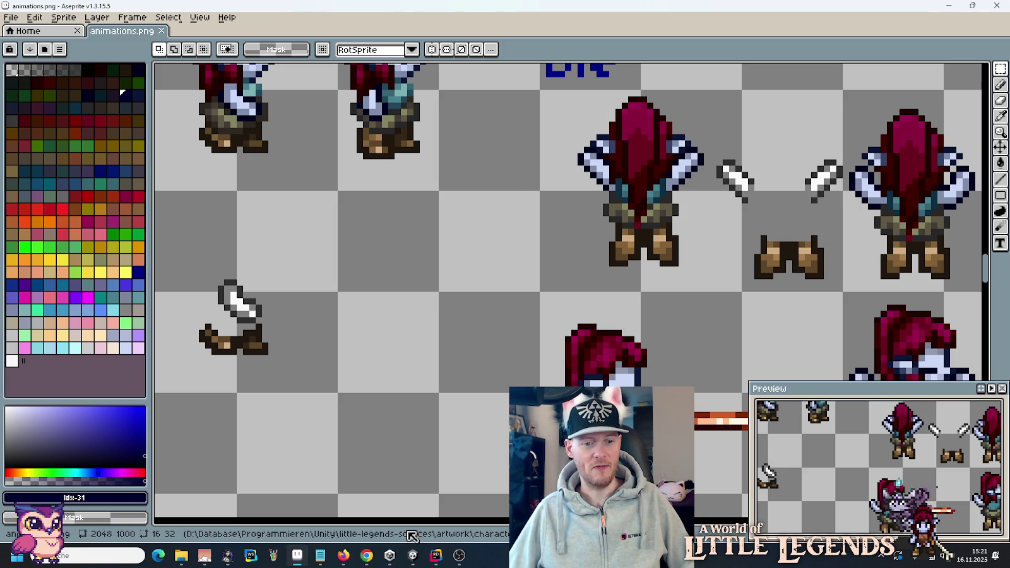
left_click(418, 560)
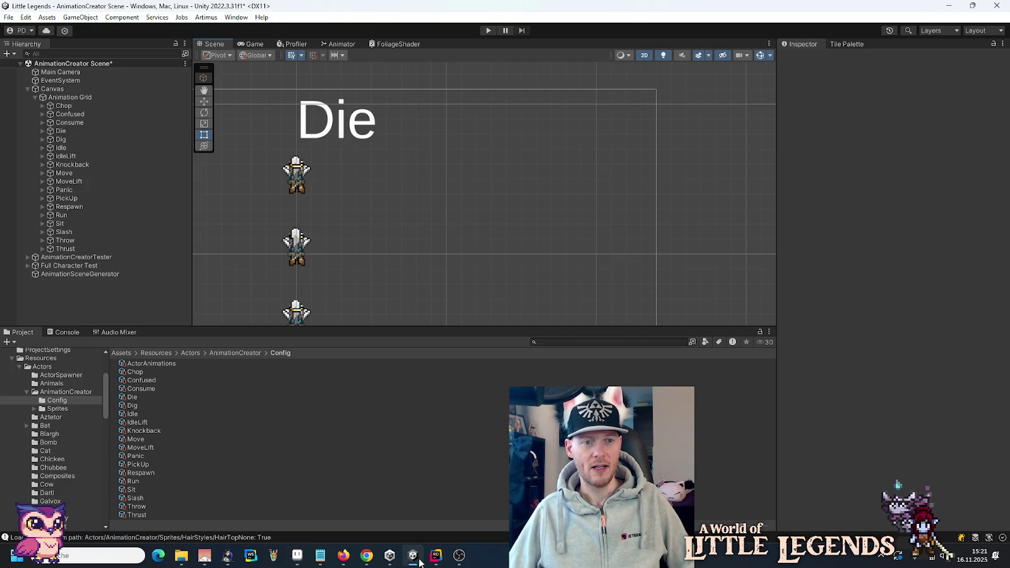
Step: Zoom in on a back-facing Die character sprite in the Scene view, then return to Aseprite
scroll(386, 284, "down", 1)
scroll(385, 282, "down", 1)
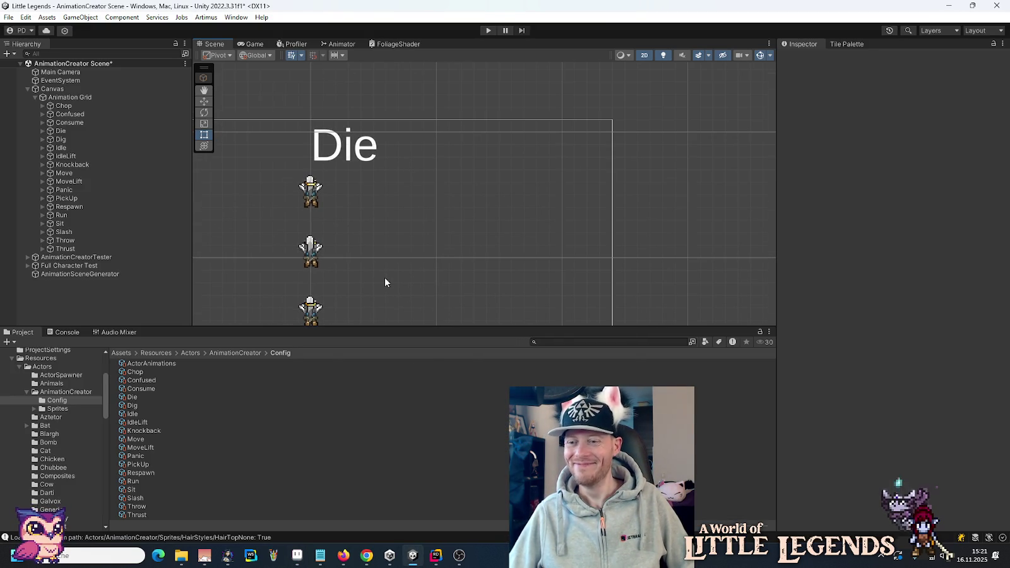
scroll(374, 273, "up", 1)
scroll(301, 257, "up", 1)
scroll(302, 257, "up", 1)
scroll(302, 251, "up", 1)
scroll(302, 252, "up", 1)
scroll(303, 254, "up", 1)
scroll(303, 254, "up", 2)
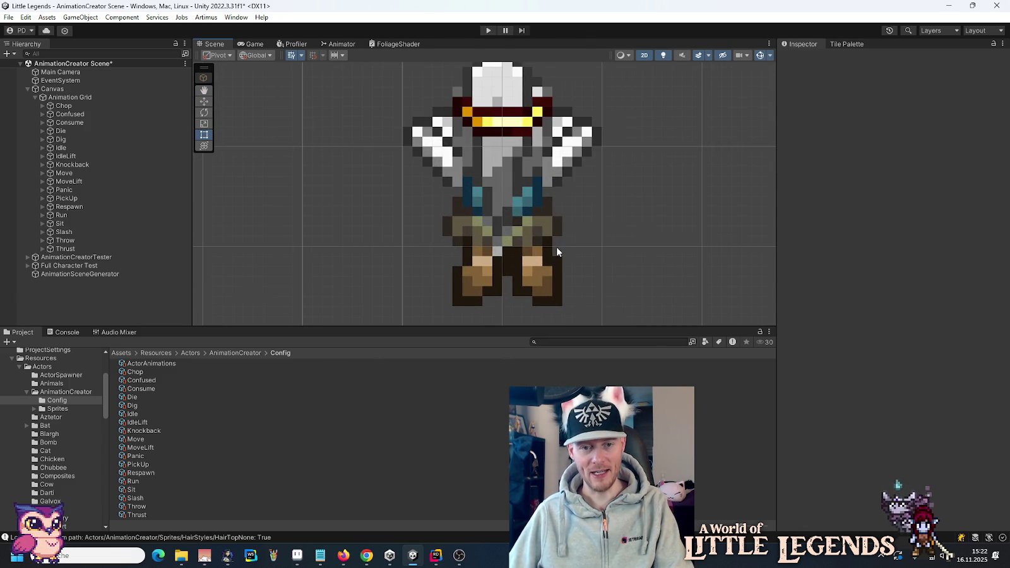
key("alt+Tab")
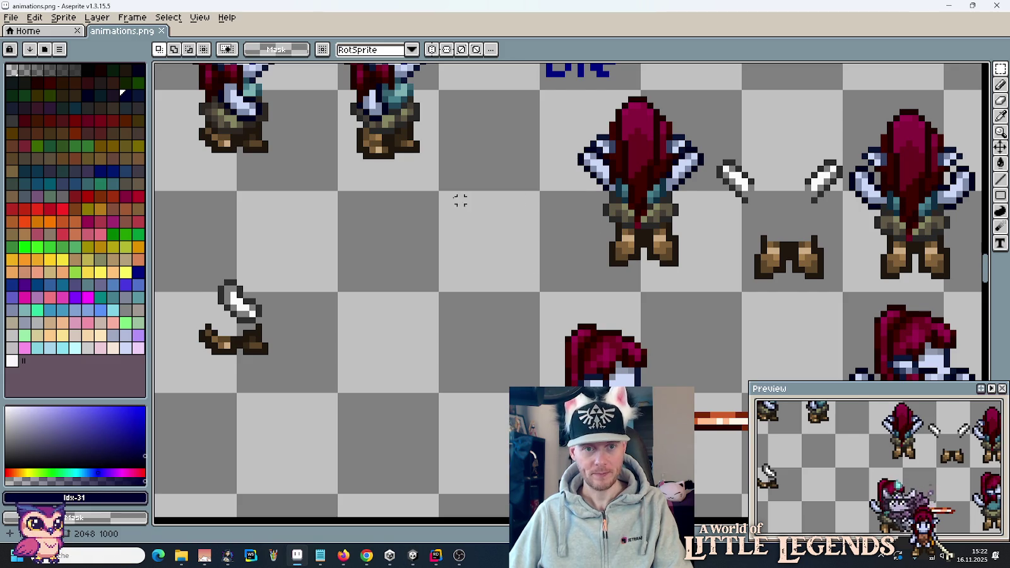